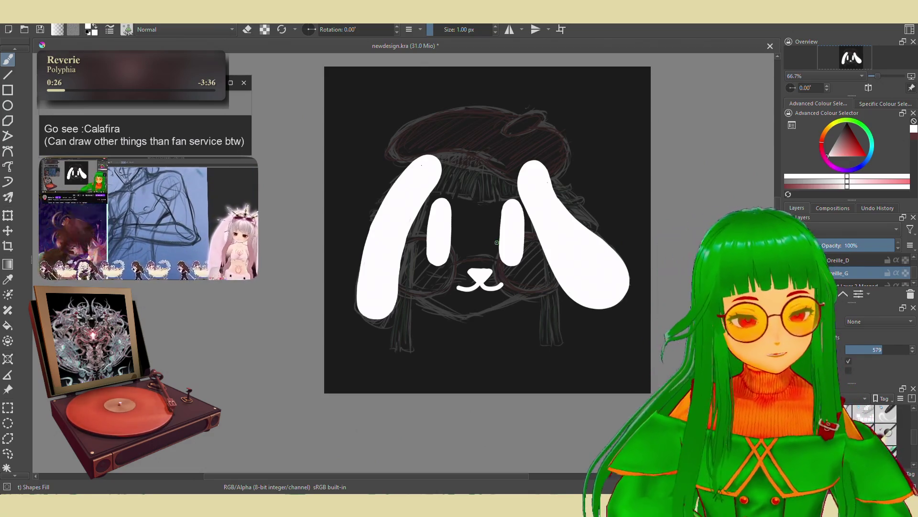
Hide both white ear shape layers, leaving the sketch layer visible.
left_click_drag(497, 243, 475, 273)
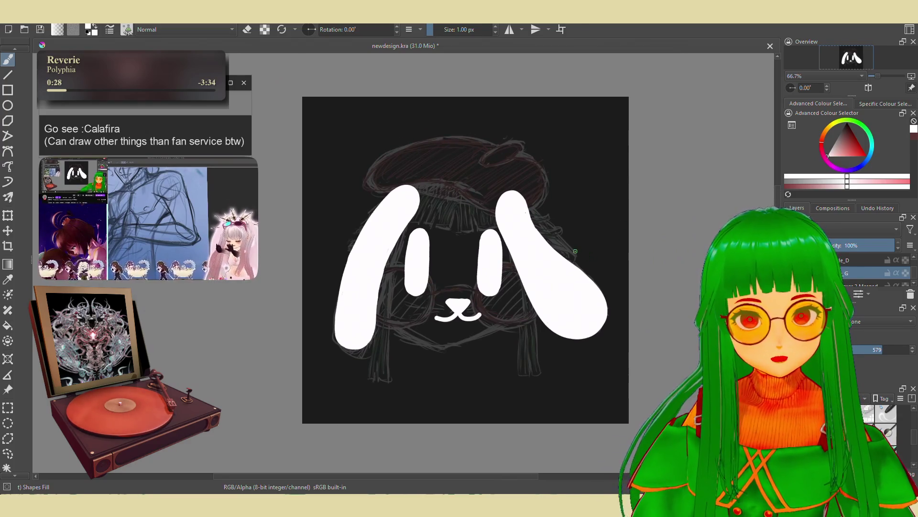
left_click_drag(575, 251, 580, 262)
left_click(792, 272)
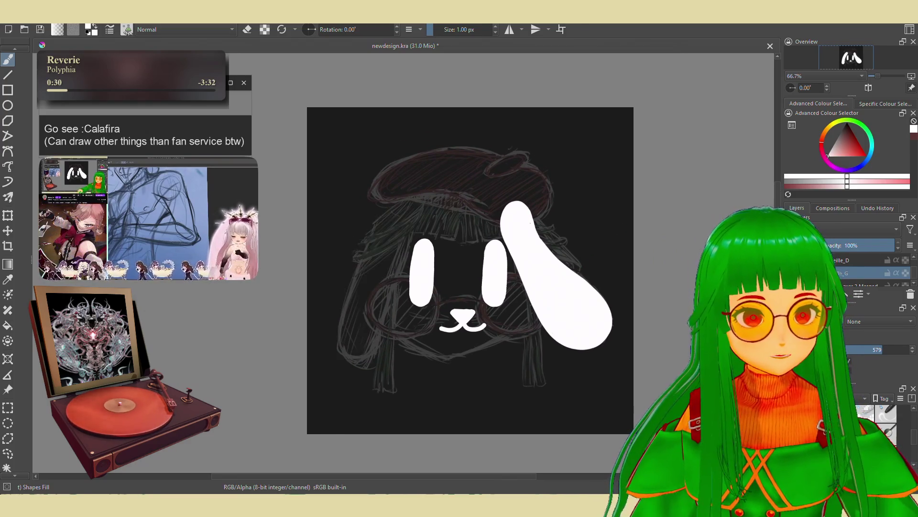
left_click(792, 260)
scroll(841, 268, "down", 1)
left_click(792, 280)
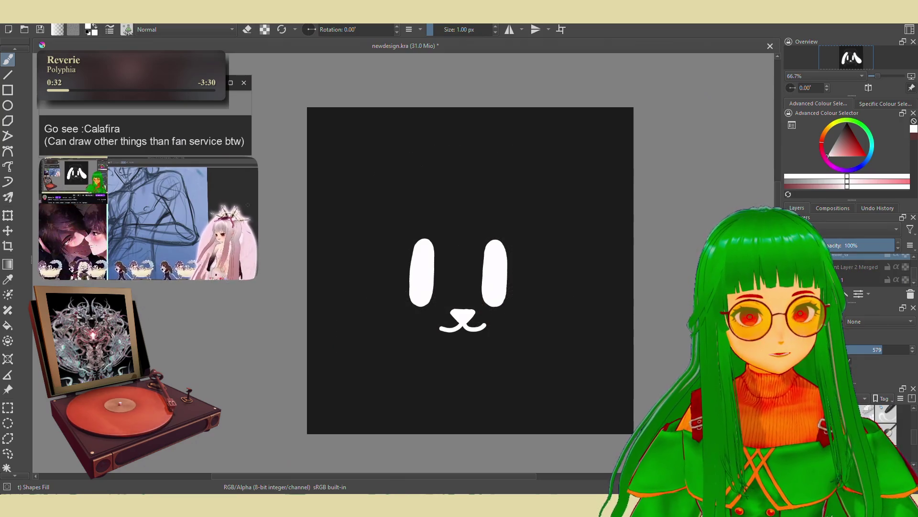
left_click(793, 279)
Hide the white eye and nose layers and keep the top layer named Layer 2.
scroll(842, 268, "up", 1)
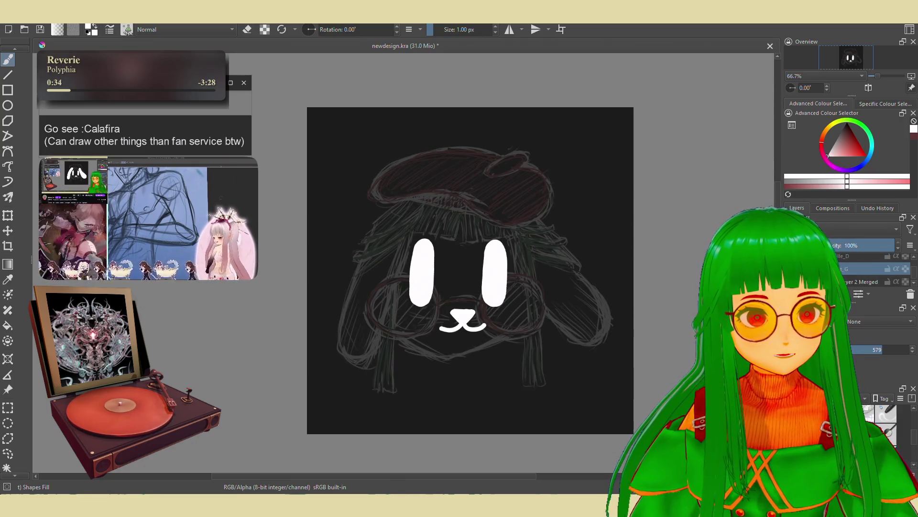
scroll(842, 268, "down", 1)
left_click(793, 267)
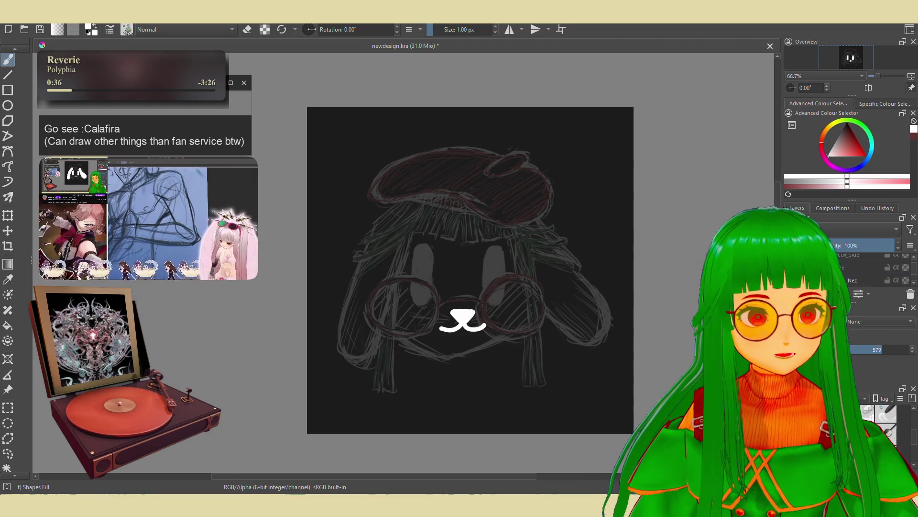
left_click(792, 280)
scroll(842, 268, "up", 1)
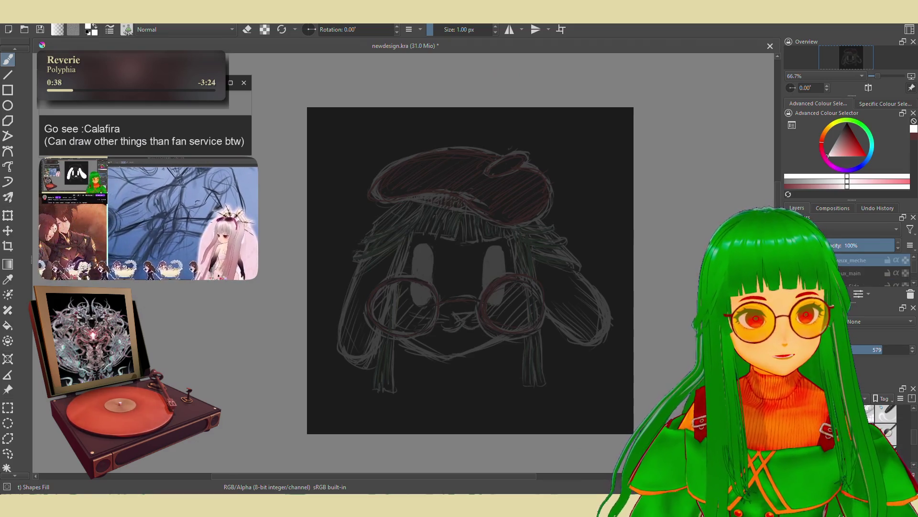
scroll(851, 258, "up", 1)
double_click(850, 261)
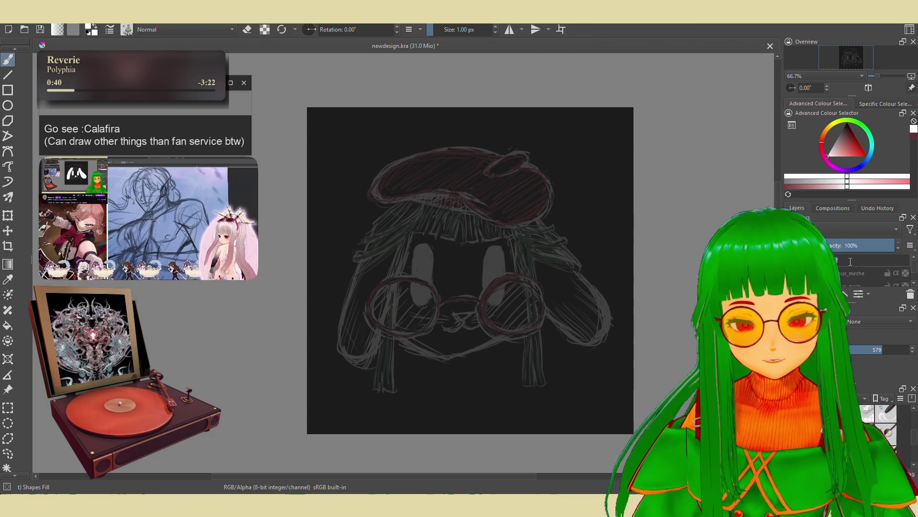
key("Return")
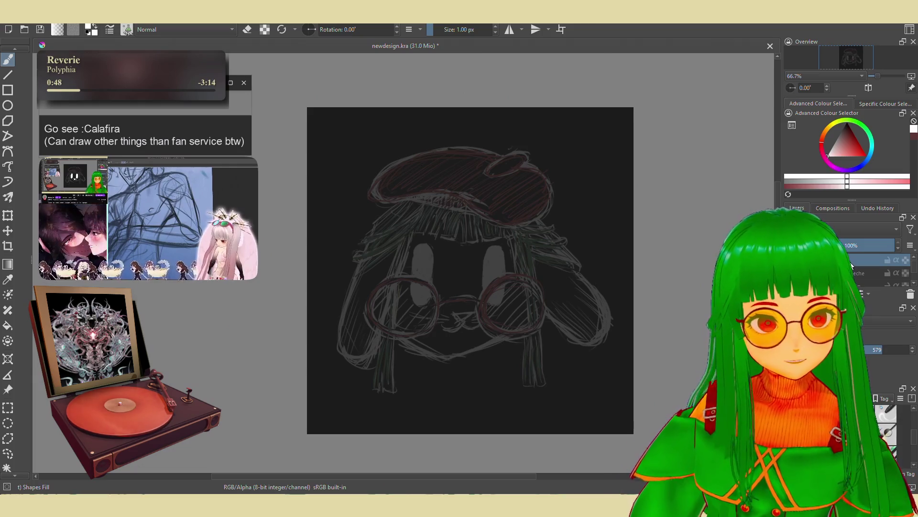
Switch to the Basic-1 brush at 12.75 px with Stabilizer smoothing.
scroll(568, 238, "up", 3)
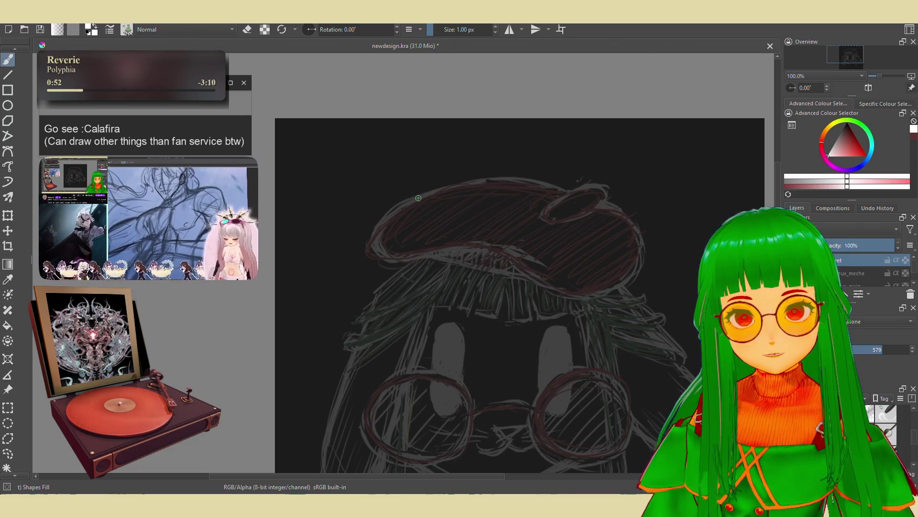
mouse_move(418, 198)
left_mouse_down()
mouse_move(376, 225)
mouse_move(376, 259)
mouse_move(528, 245)
mouse_move(546, 277)
mouse_move(616, 287)
mouse_move(598, 210)
mouse_move(414, 201)
left_mouse_up()
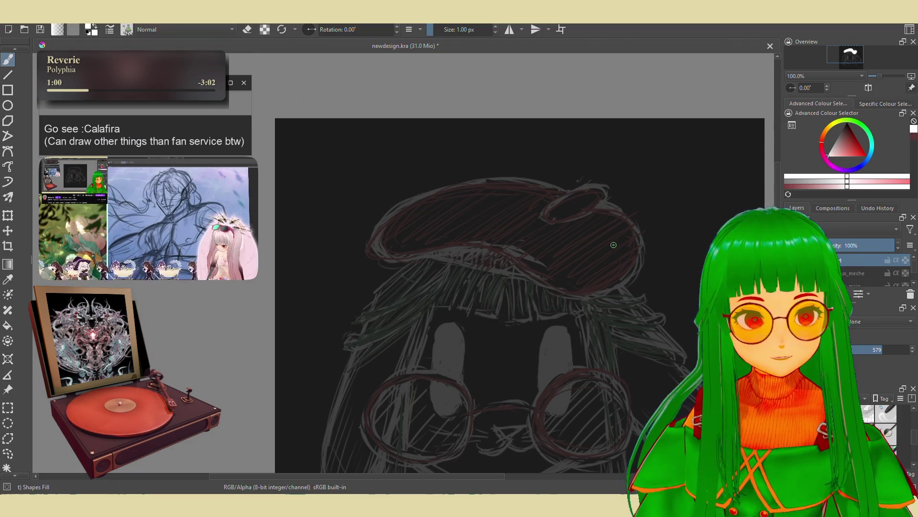
left_click(888, 417)
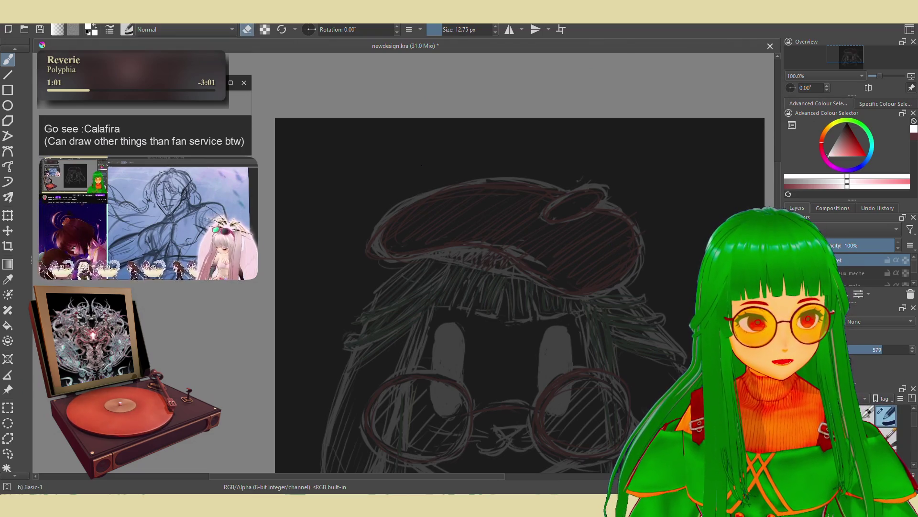
left_click(865, 321)
left_click(863, 352)
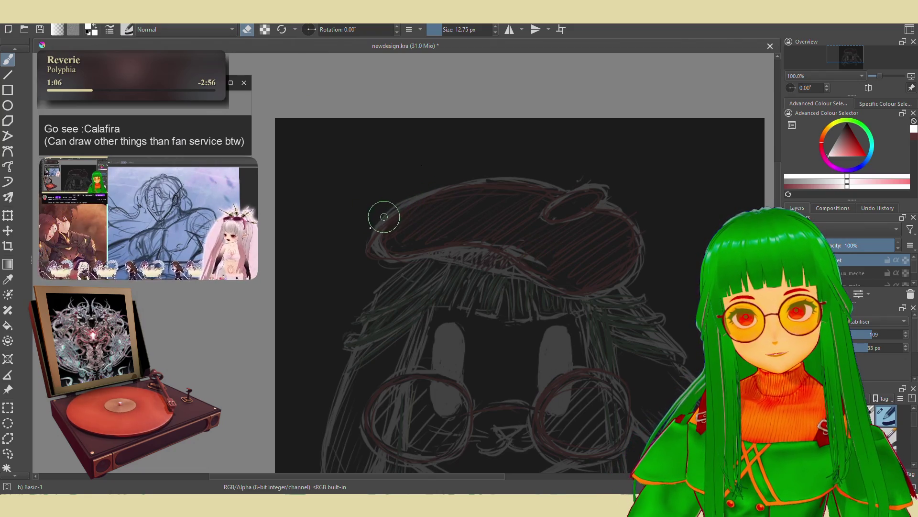
Trace the beret outline in white and add the curved fold along its lower inner edge.
key("e")
mouse_move(395, 208)
left_mouse_down()
mouse_move(369, 223)
mouse_move(371, 244)
mouse_move(389, 262)
mouse_move(466, 241)
mouse_move(528, 258)
mouse_move(595, 300)
mouse_move(625, 295)
mouse_move(642, 263)
mouse_move(636, 230)
mouse_move(615, 205)
mouse_move(476, 181)
mouse_move(429, 195)
left_mouse_up()
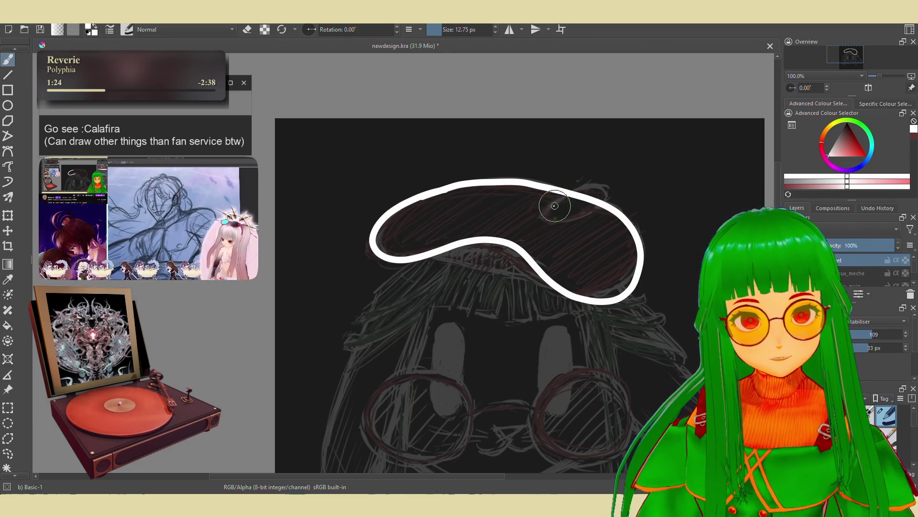
left_click_drag(547, 215, 571, 193)
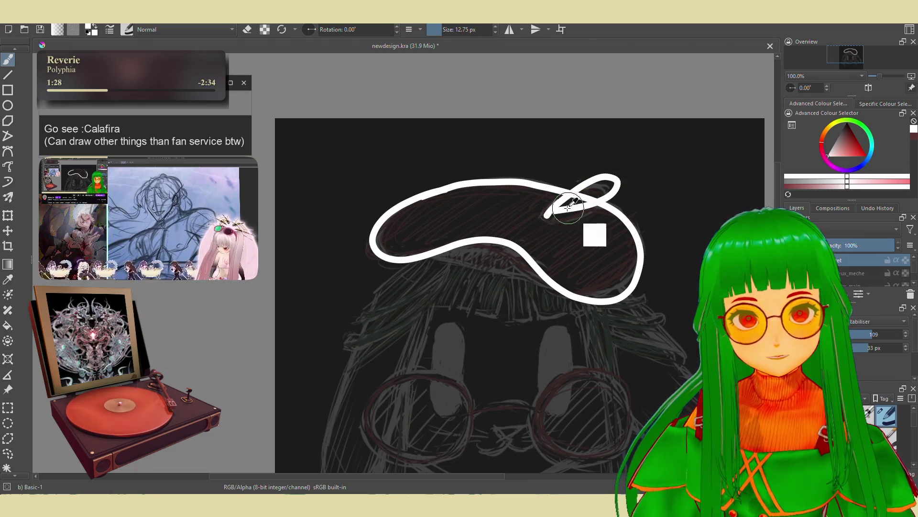
key("ctrl+z")
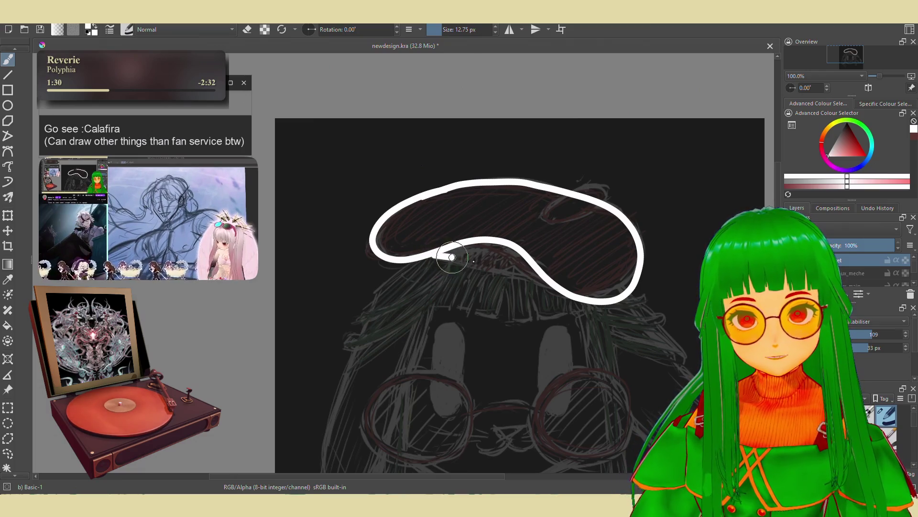
left_click_drag(452, 257, 525, 268)
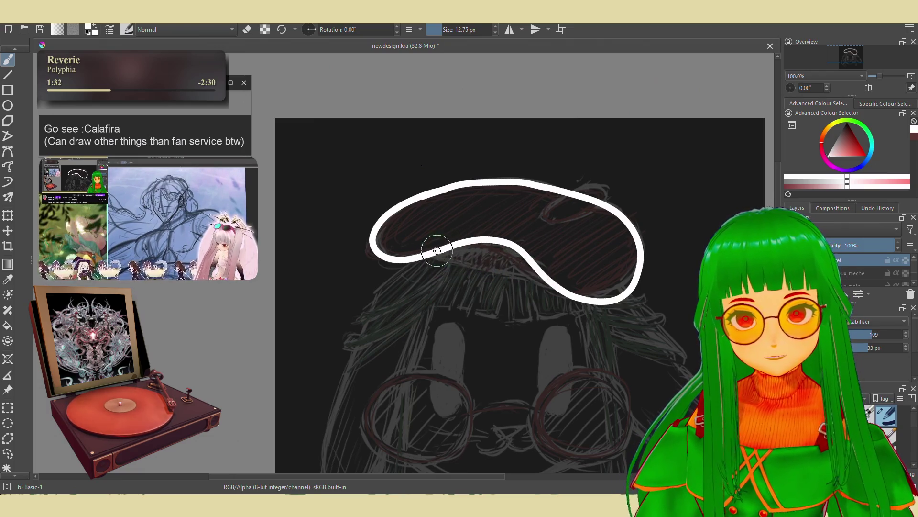
left_click_drag(428, 254, 545, 279)
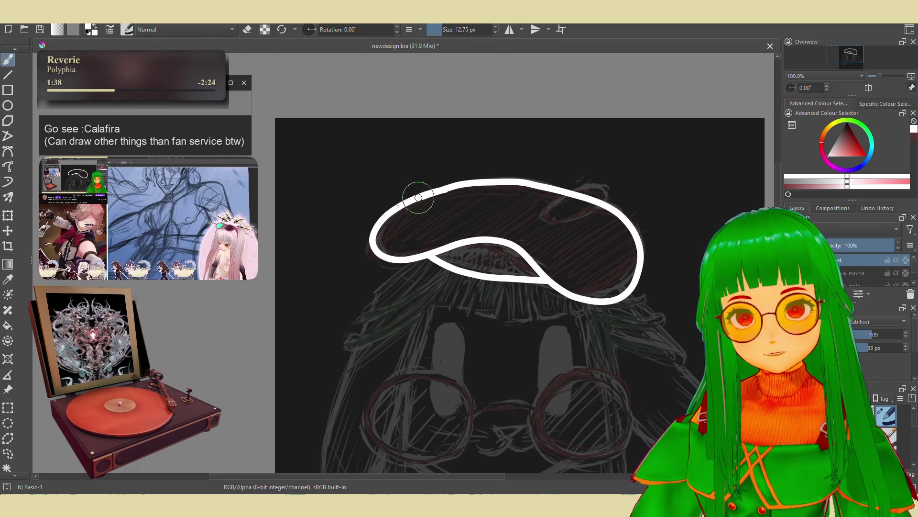
Try touch-ups and lower-edge lines on the beret outline, undoing the unwanted strokes.
left_click_drag(367, 241, 376, 259)
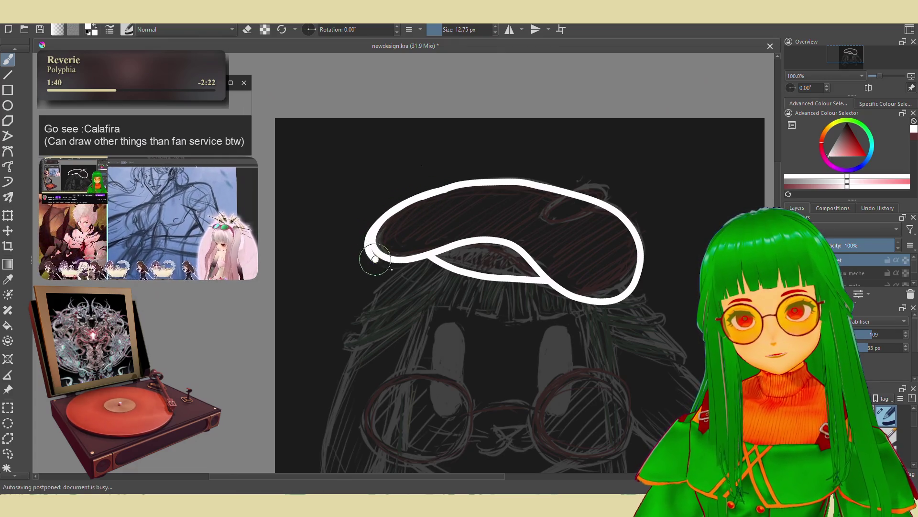
mouse_move(439, 255)
left_mouse_down()
mouse_move(476, 245)
mouse_move(467, 249)
mouse_move(487, 252)
left_mouse_up()
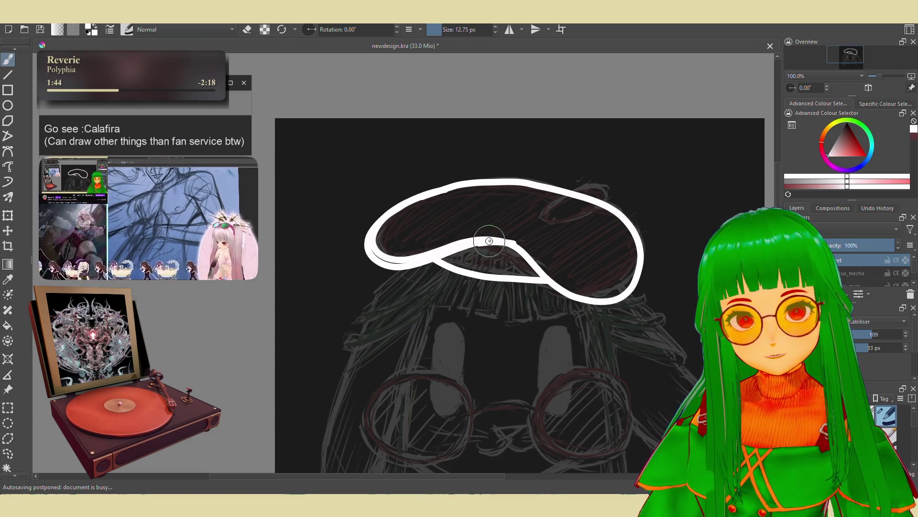
key("ctrl+z")
key("ctrl+z")
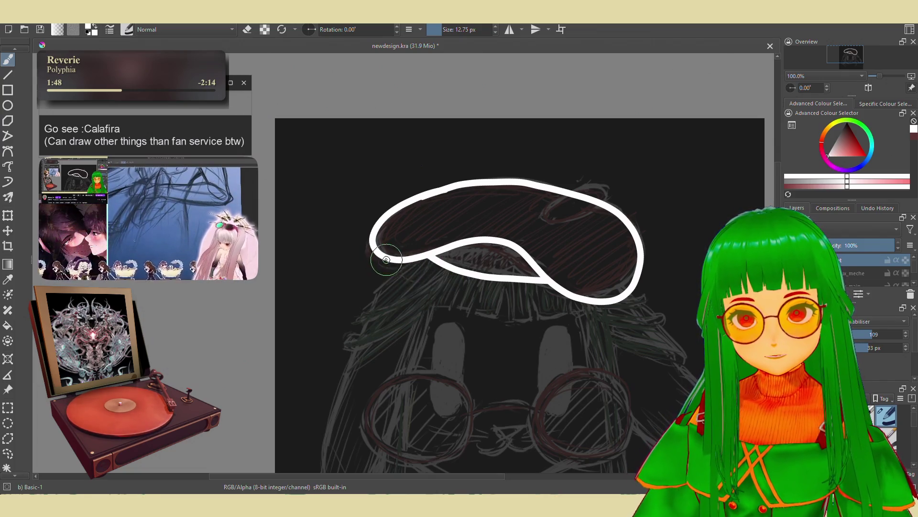
mouse_move(386, 260)
left_mouse_down()
mouse_move(407, 276)
mouse_move(441, 275)
left_mouse_up()
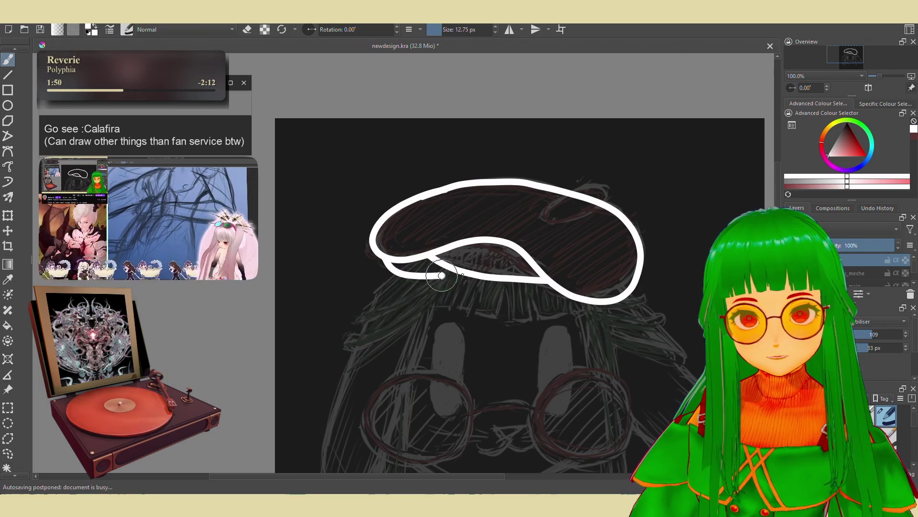
key("ctrl+z")
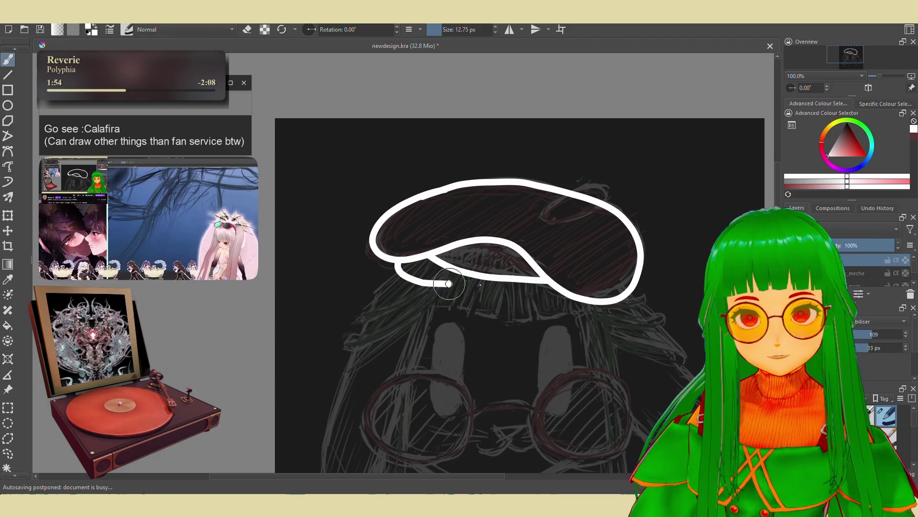
left_click_drag(526, 284, 549, 283)
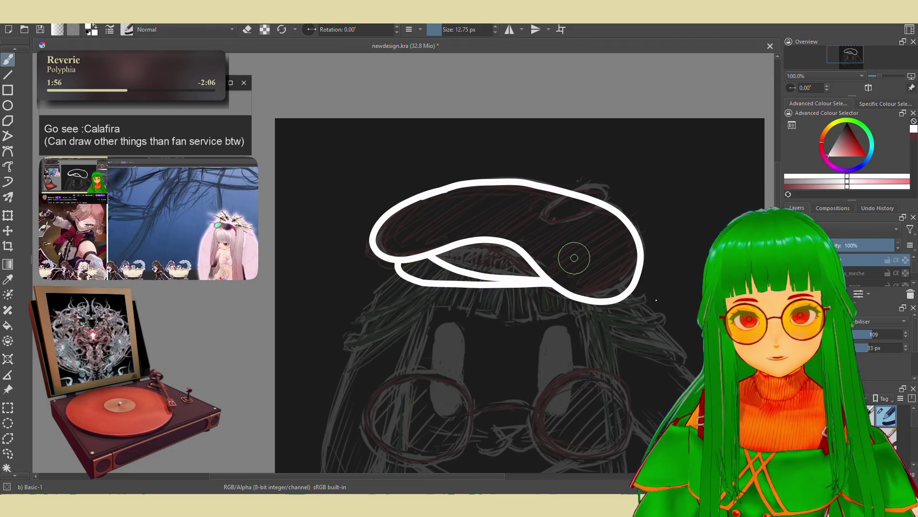
scroll(574, 257, "down", 2)
scroll(571, 259, "up", 3)
key("ctrl+z")
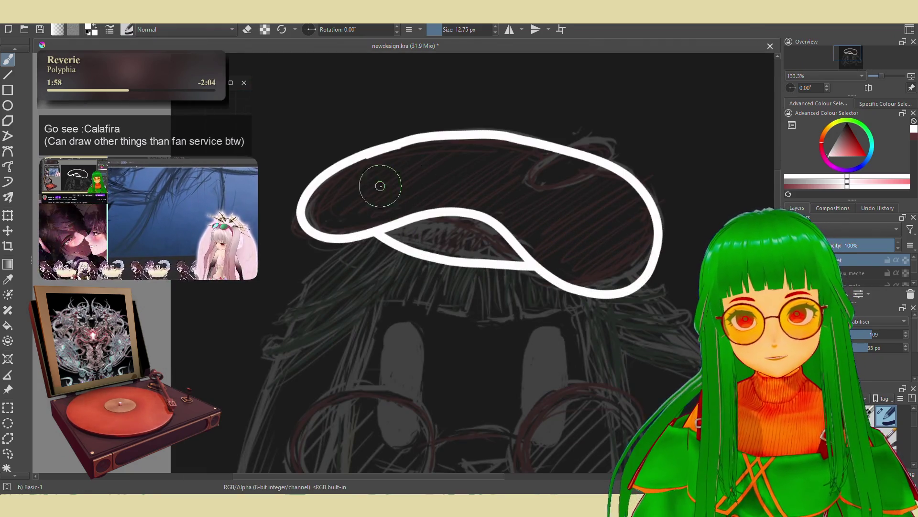
Draw white brim lines inside the beret's lower-left edge, keeping the lower-edge stroke.
mouse_move(362, 199)
left_mouse_down()
mouse_move(342, 247)
mouse_move(445, 268)
mouse_move(550, 267)
left_mouse_up()
key("ctrl+z")
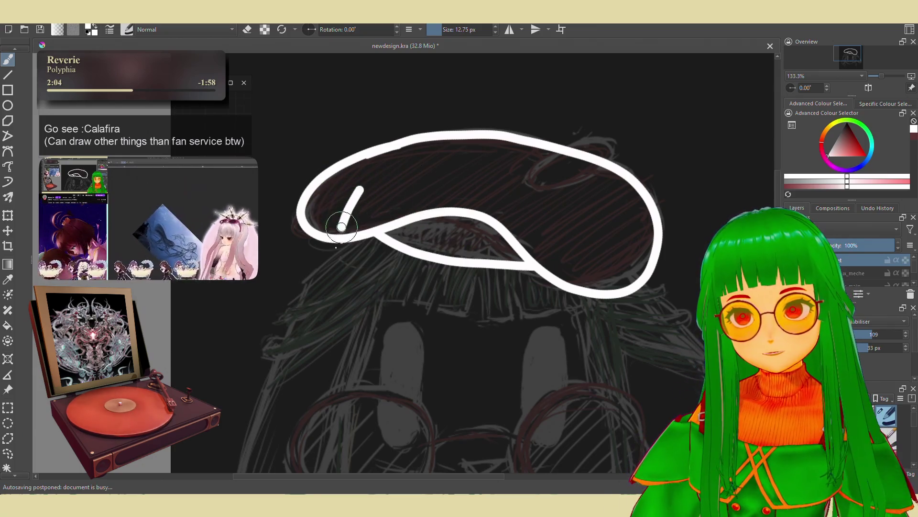
left_click_drag(453, 289, 600, 282)
key("ctrl+z")
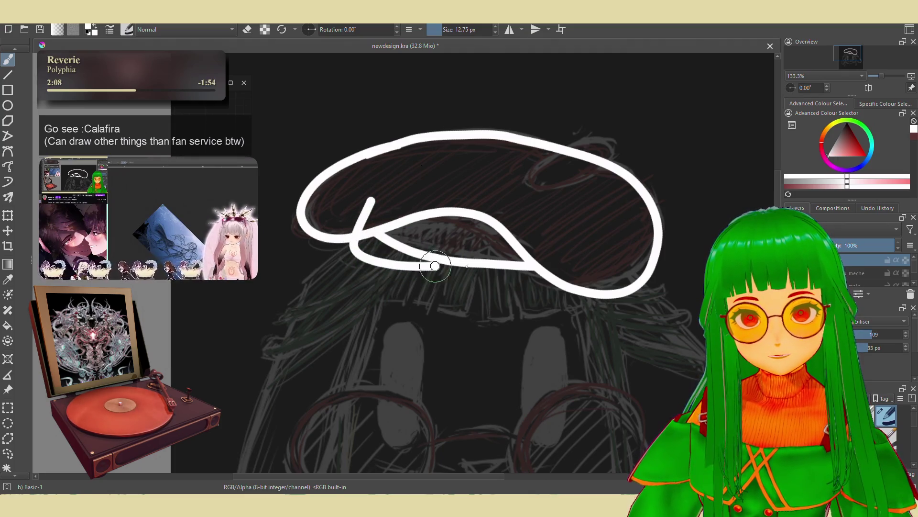
left_click_drag(435, 265, 571, 261)
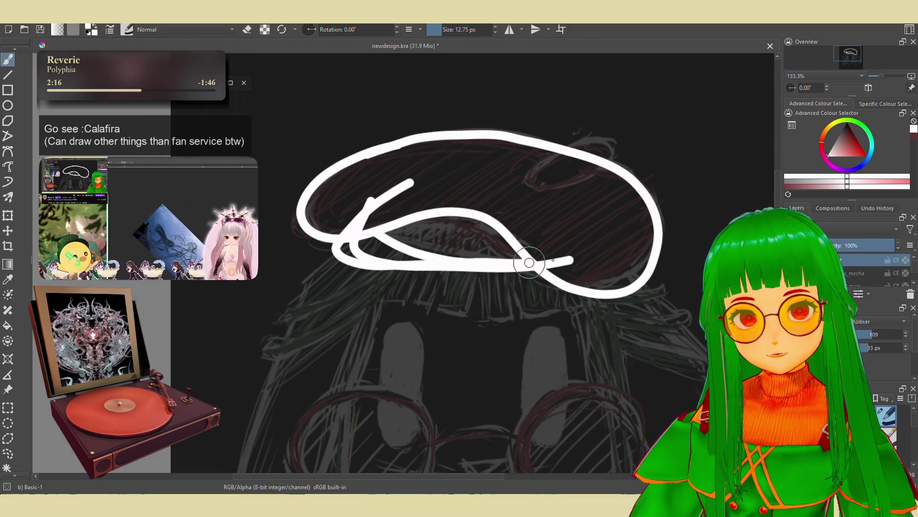
scroll(467, 191, "down", 3)
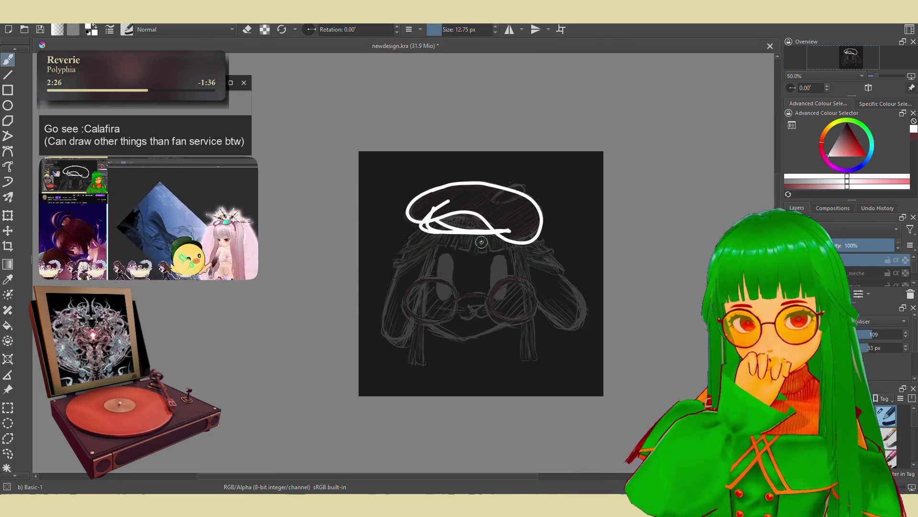
At 100% zoom, fill the hat's left end with the Shapes Fill brush, smoothing set to None.
key("1")
right_click(553, 263)
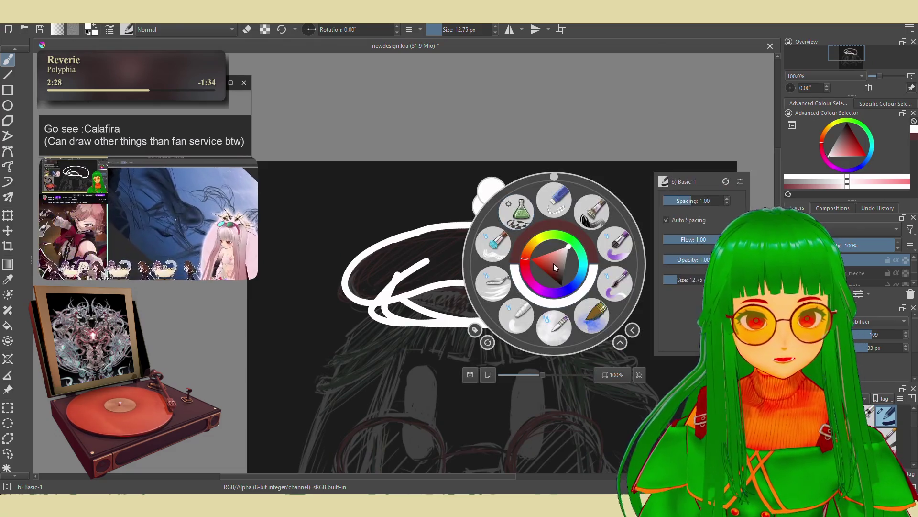
left_click(518, 206)
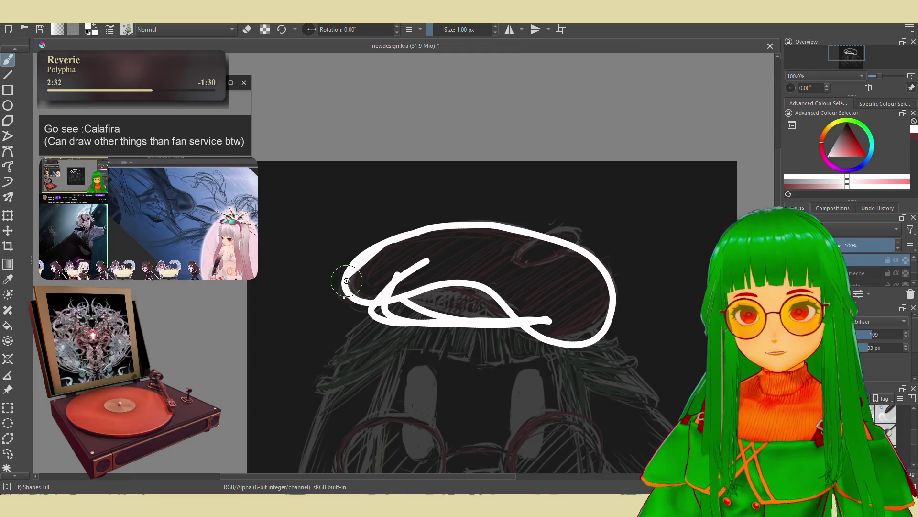
mouse_move(389, 245)
left_mouse_down()
mouse_move(346, 275)
mouse_move(356, 300)
mouse_move(376, 309)
left_mouse_up()
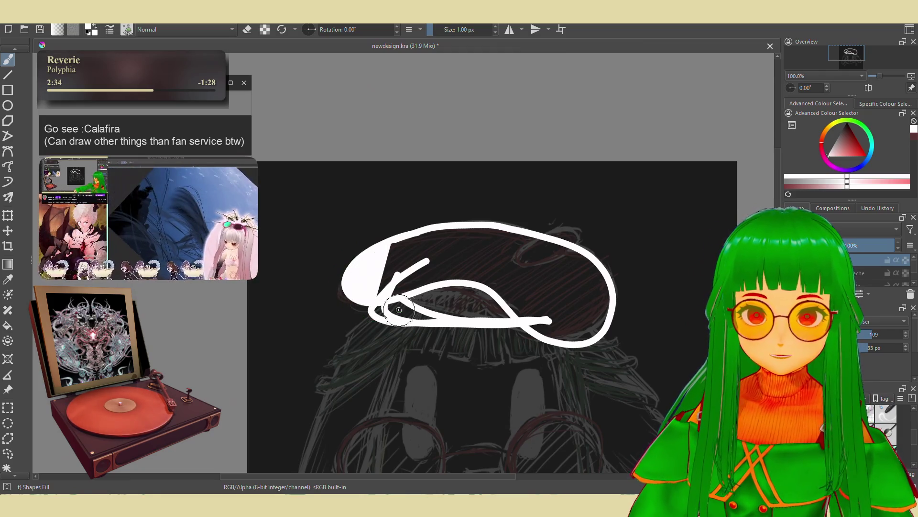
left_click(869, 321)
left_click(859, 292)
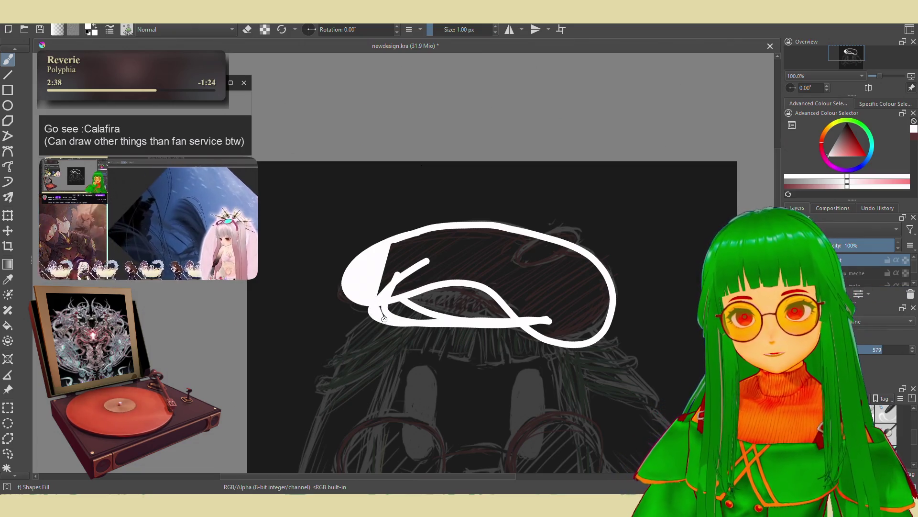
Fill the hat's bottom band, gap, right side and top edge with solid white.
left_click_drag(373, 309, 525, 319)
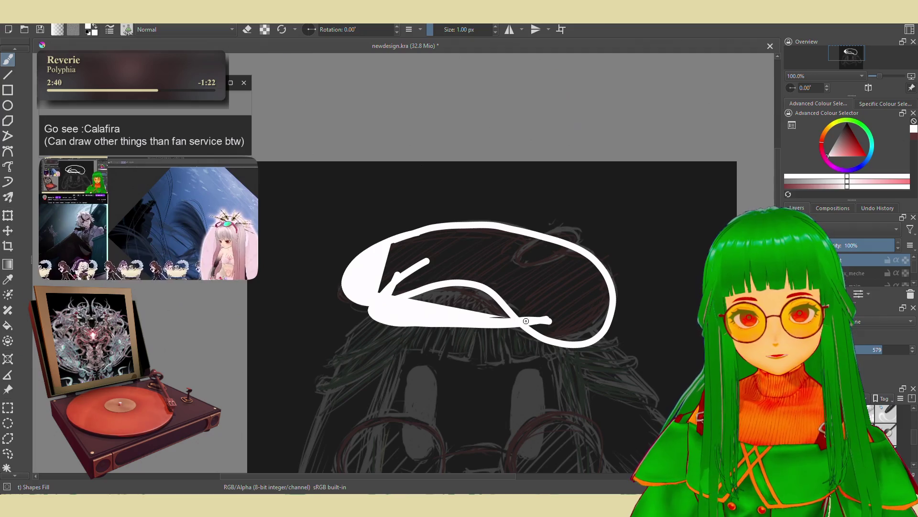
left_click_drag(502, 289, 481, 319)
key("ctrl+z")
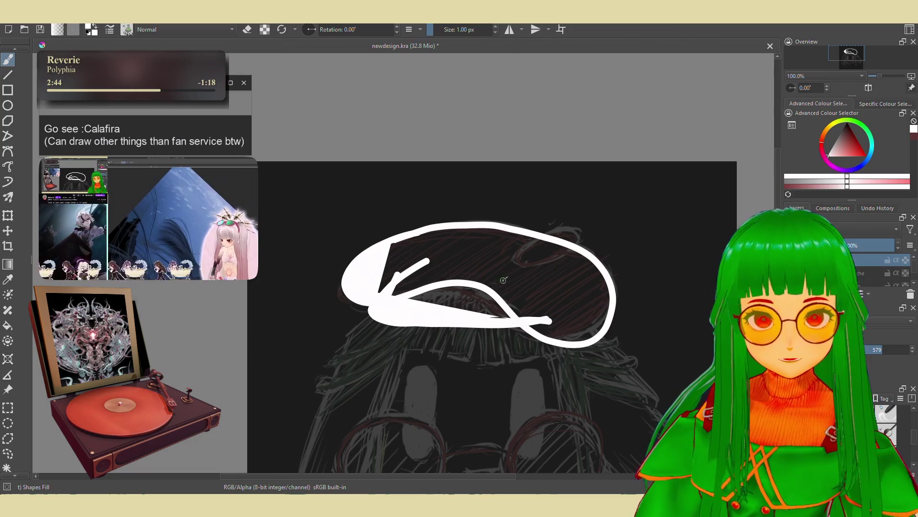
mouse_move(479, 312)
left_mouse_down()
mouse_move(504, 278)
mouse_move(523, 319)
left_mouse_up()
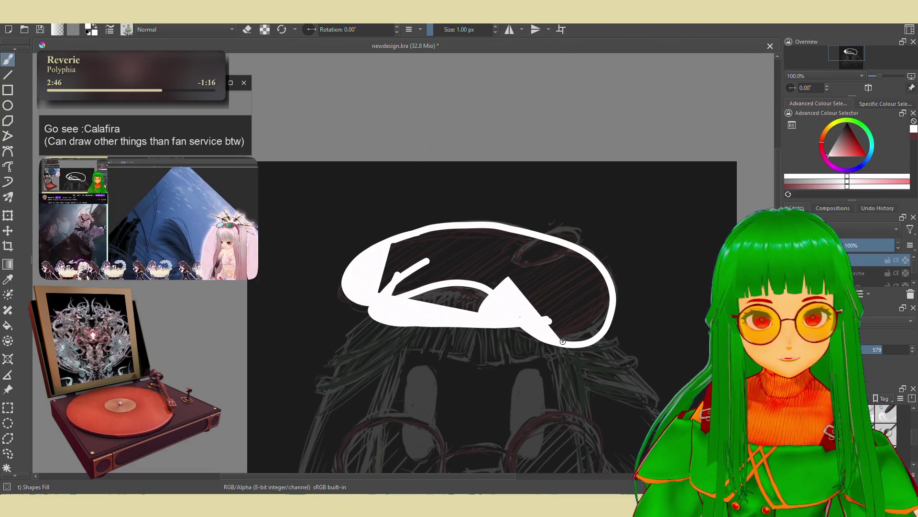
mouse_move(508, 278)
left_mouse_down()
mouse_move(554, 341)
mouse_move(607, 290)
mouse_move(603, 268)
mouse_move(555, 239)
mouse_move(512, 228)
mouse_move(397, 241)
mouse_move(390, 277)
mouse_move(430, 306)
mouse_move(489, 288)
mouse_move(500, 301)
mouse_move(576, 325)
left_mouse_up()
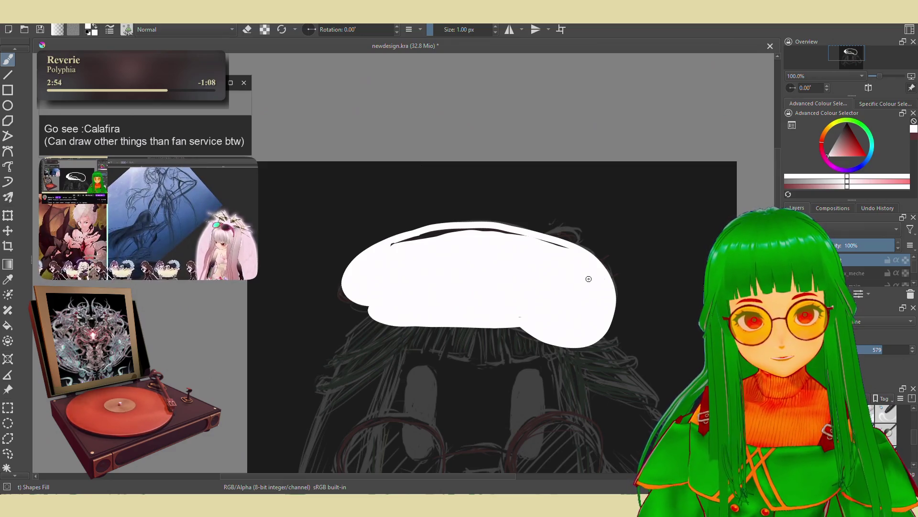
mouse_move(561, 240)
left_mouse_down()
mouse_move(497, 229)
mouse_move(388, 244)
left_mouse_up()
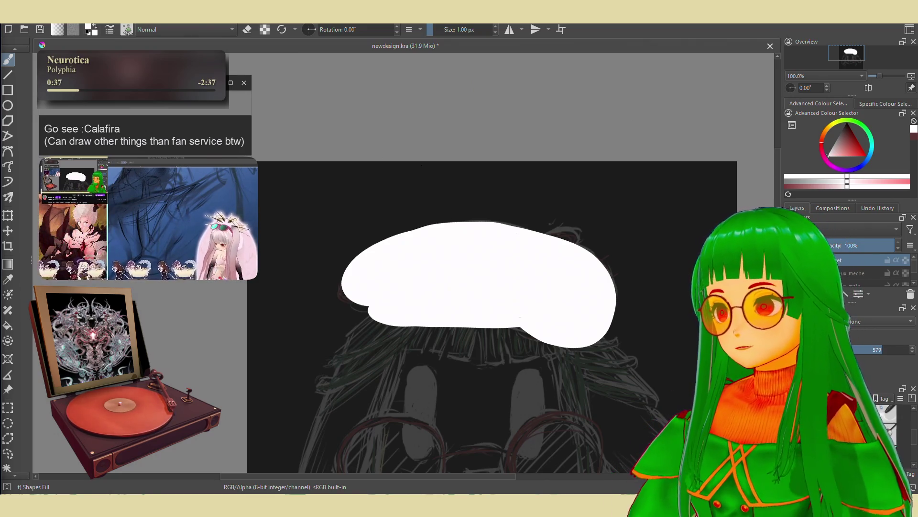
Lower the hat layer's opacity so the sketch shows through, then select the top layer.
left_click_drag(447, 285, 418, 242)
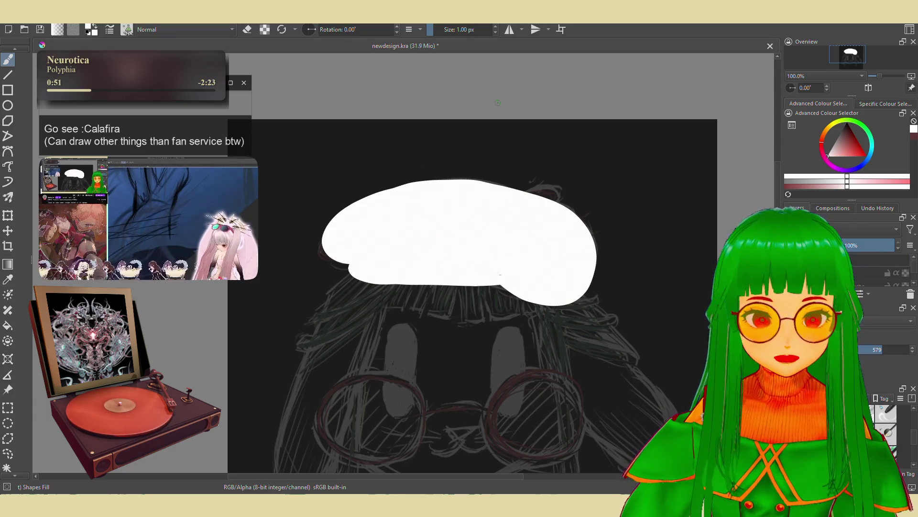
key("minus")
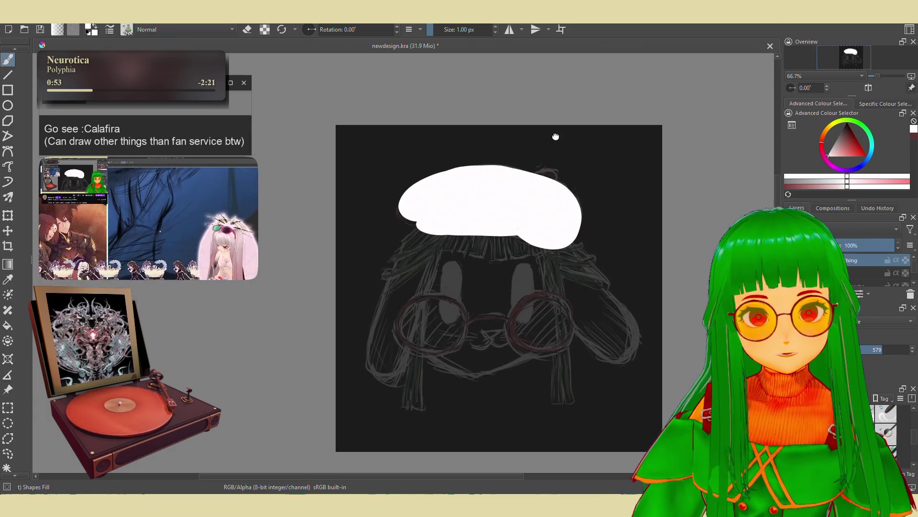
key("plus")
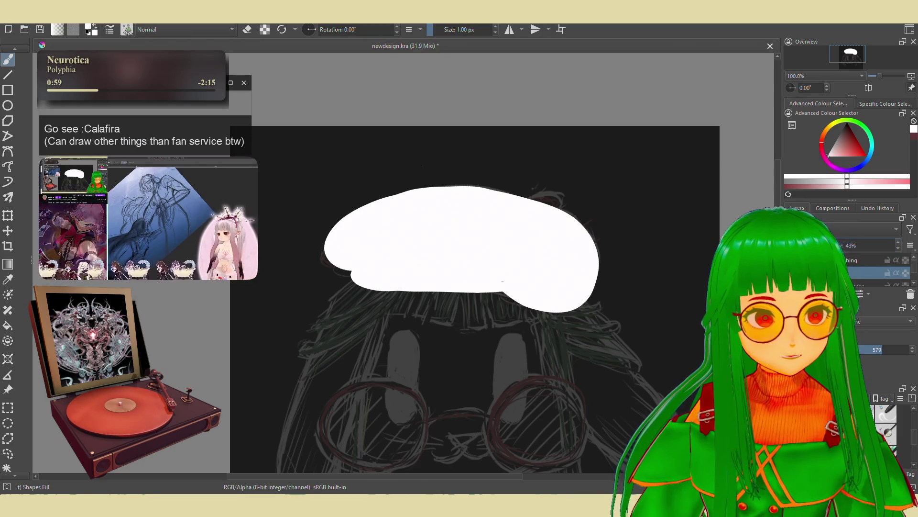
left_click(861, 273)
left_click(832, 245)
left_click(847, 260)
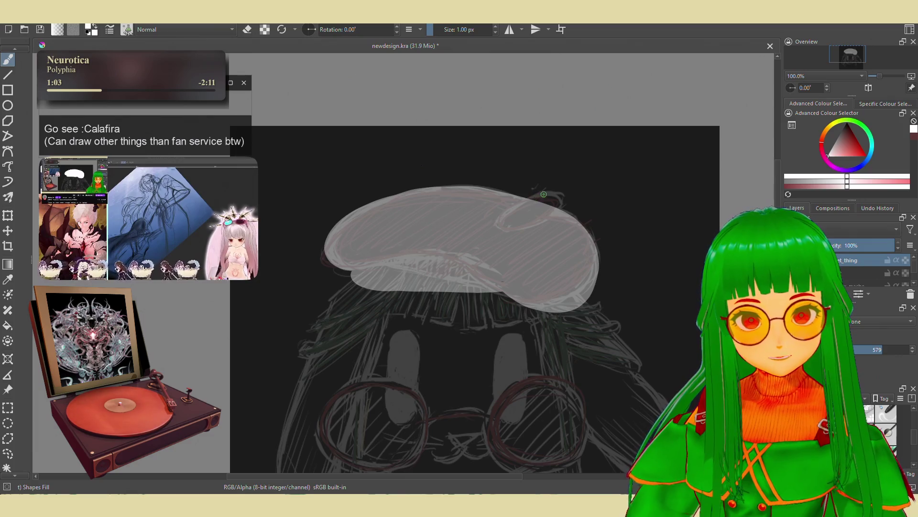
Redraw the white highlight on the hat's upper right with Stabilizer smoothing.
mouse_move(543, 194)
left_mouse_down()
mouse_move(530, 198)
mouse_move(555, 196)
mouse_move(507, 224)
mouse_move(560, 198)
left_mouse_up()
key("ctrl+z")
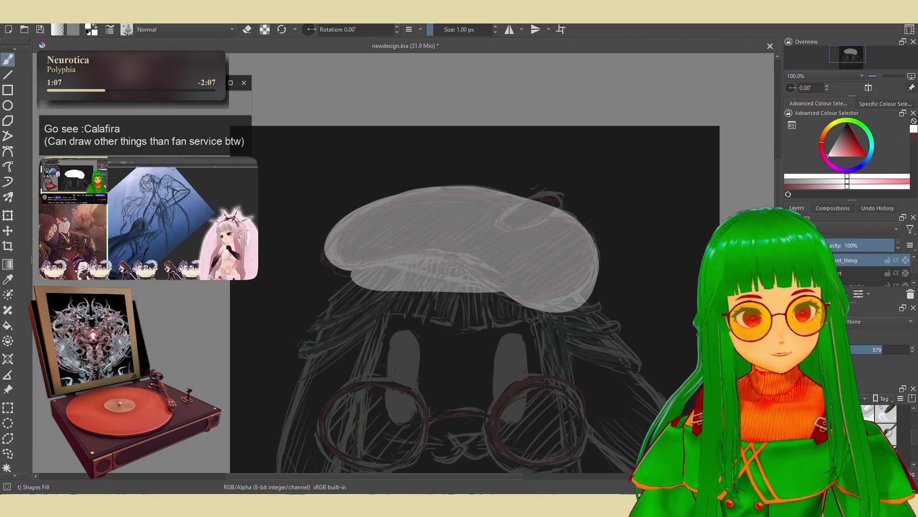
left_click(865, 320)
left_click(864, 351)
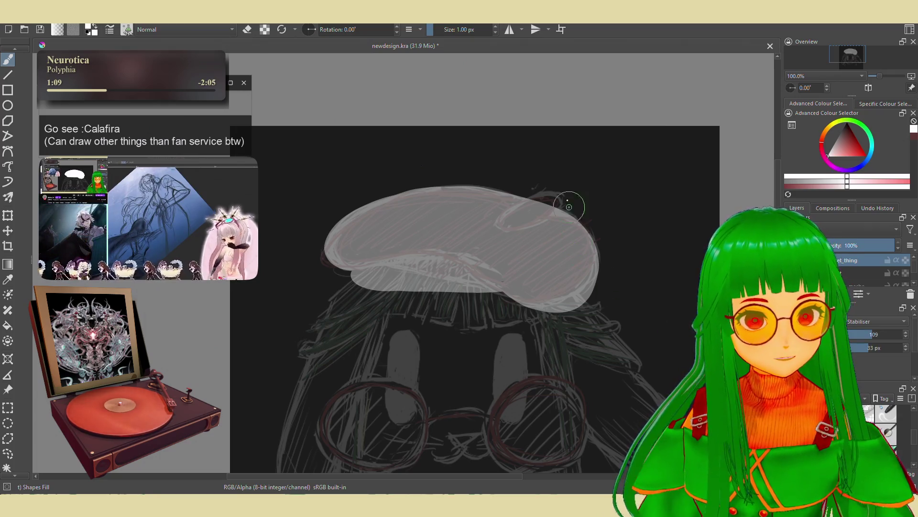
mouse_move(545, 191)
left_mouse_down()
mouse_move(495, 217)
mouse_move(495, 228)
mouse_move(512, 237)
mouse_move(543, 225)
mouse_move(561, 210)
mouse_move(559, 195)
left_mouse_up()
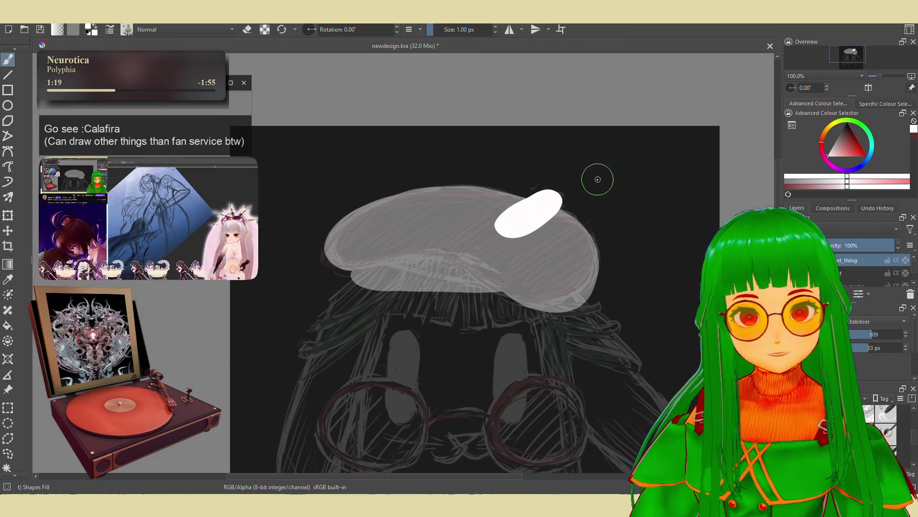
scroll(555, 254, "down", 2)
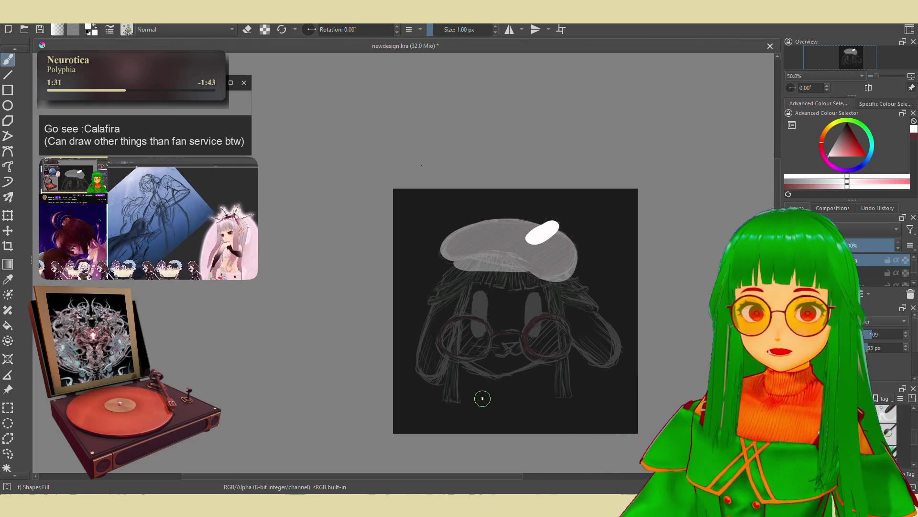
Remove the hat highlight and merge the hat fill layer down.
scroll(483, 395, "up", 1)
scroll(495, 379, "up", 1)
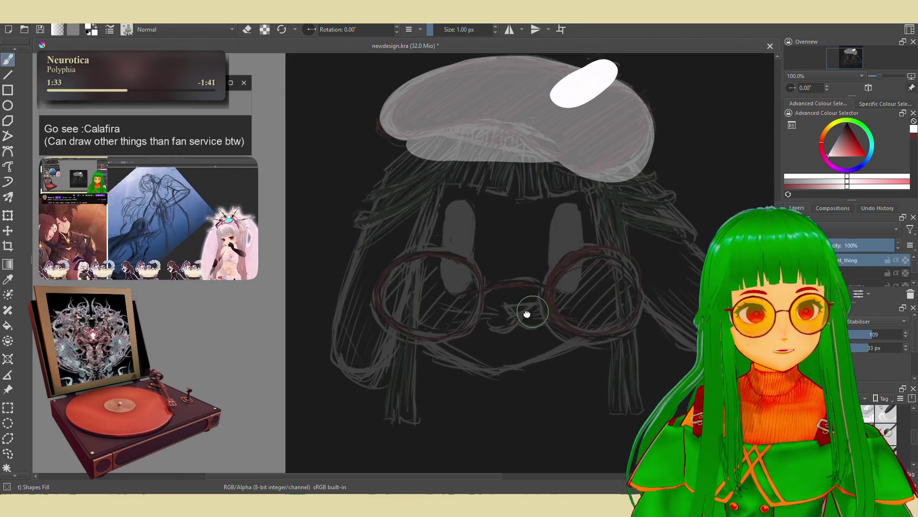
key("ctrl+z")
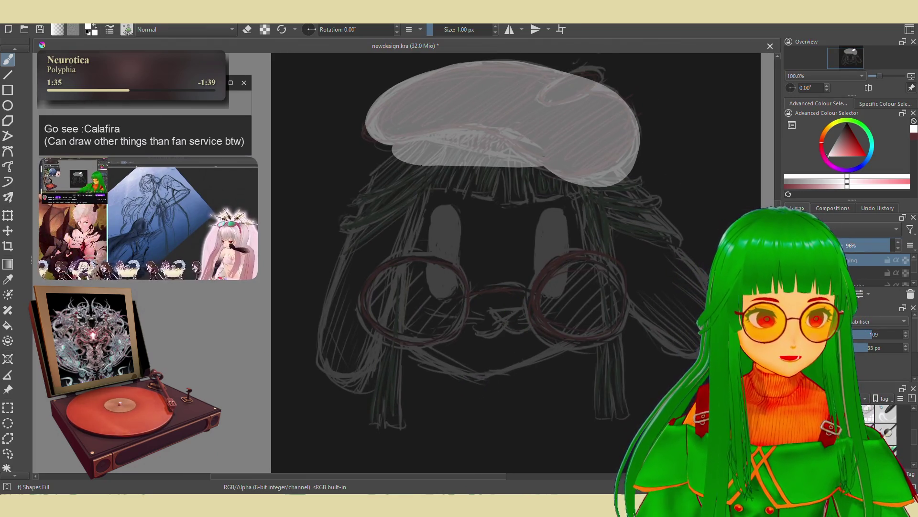
left_click_drag(871, 245, 867, 245)
key("shift+Delete")
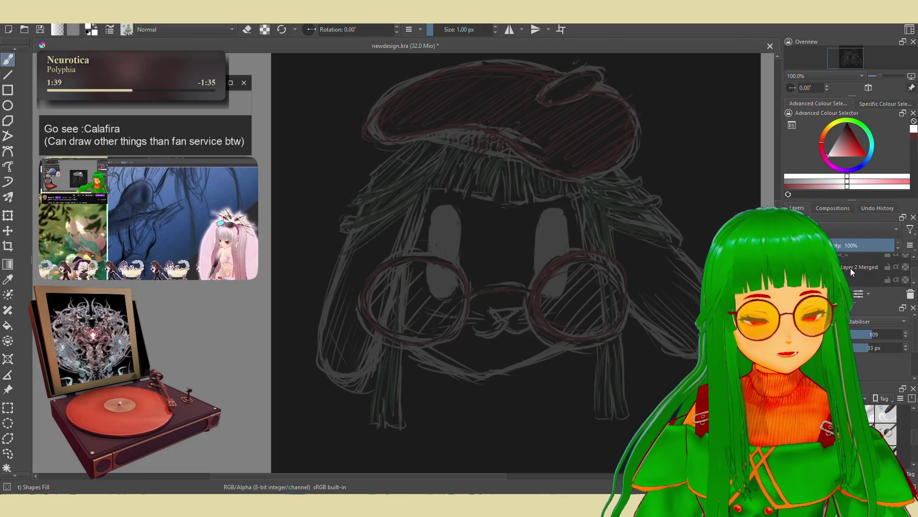
Paint a large grey Shapes Fill over the face and add a new paint layer above Face.
left_click(851, 267)
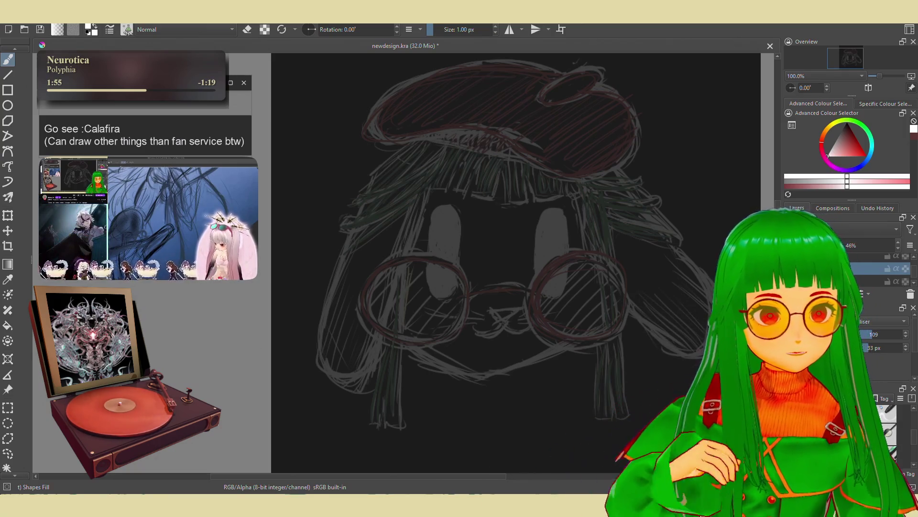
left_click_drag(440, 165, 392, 330)
key("Insert")
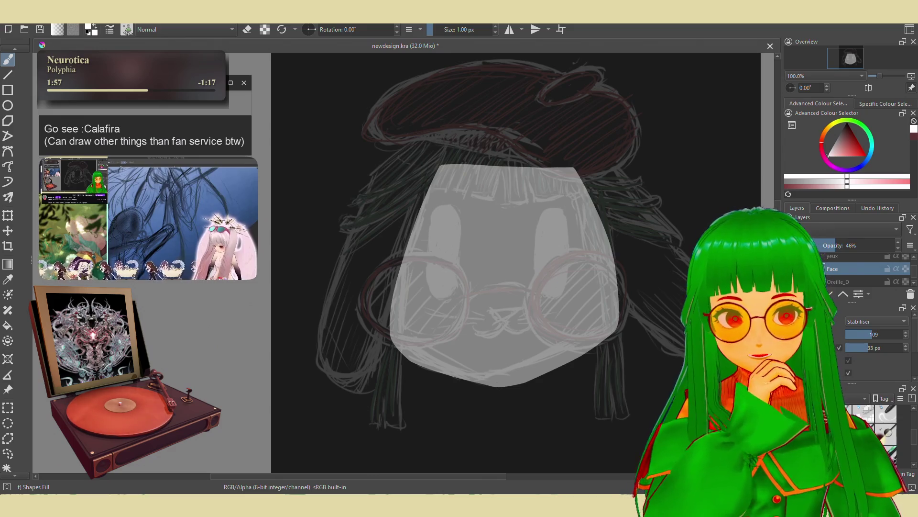
Set the face layer to 6% opacity and move the *Untitled reference window beside the canvas.
left_click(844, 246)
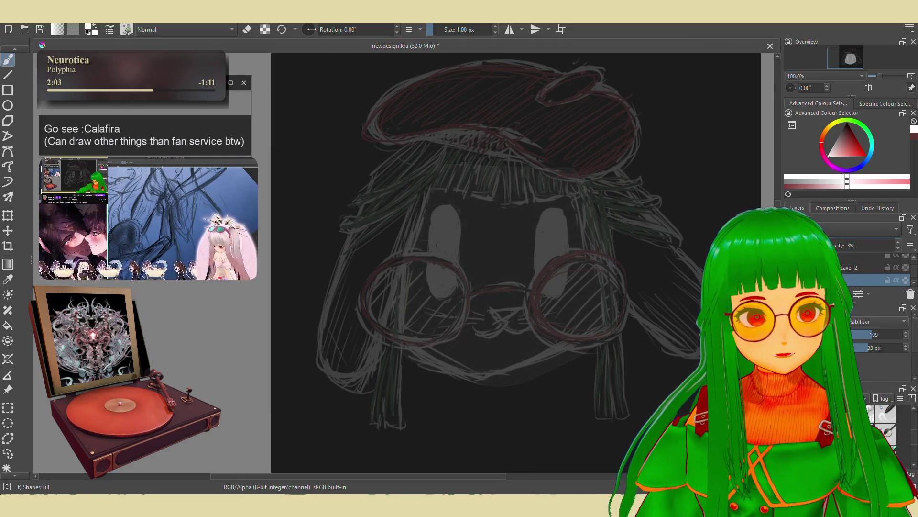
left_click(814, 245)
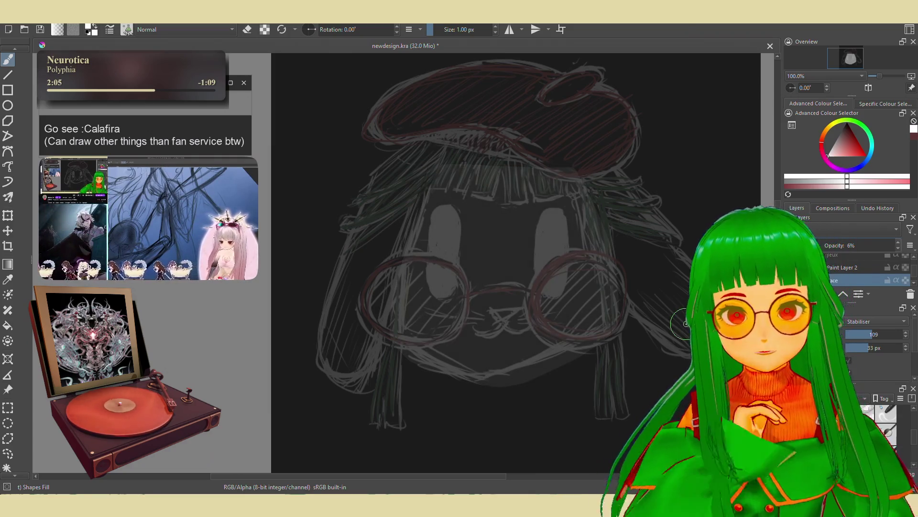
mouse_move(593, 306)
left_mouse_down()
mouse_move(627, 304)
mouse_move(630, 289)
left_mouse_up()
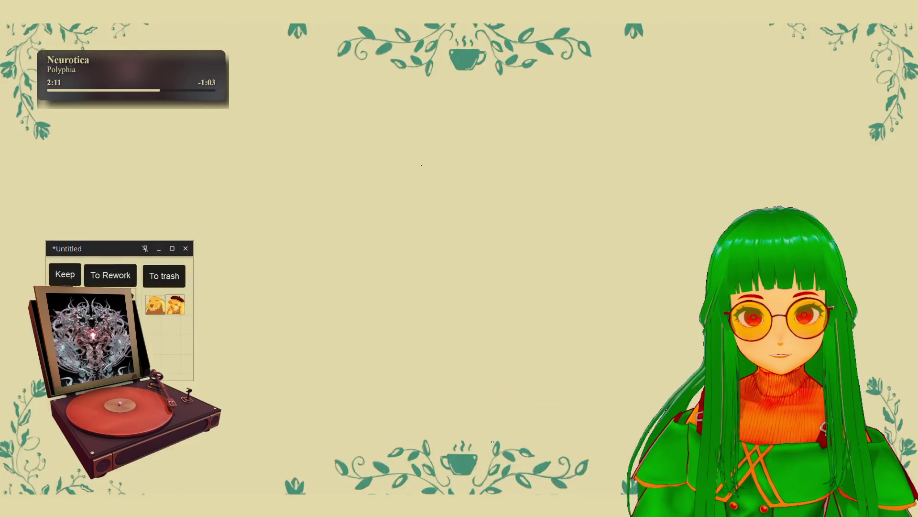
left_click(526, 448)
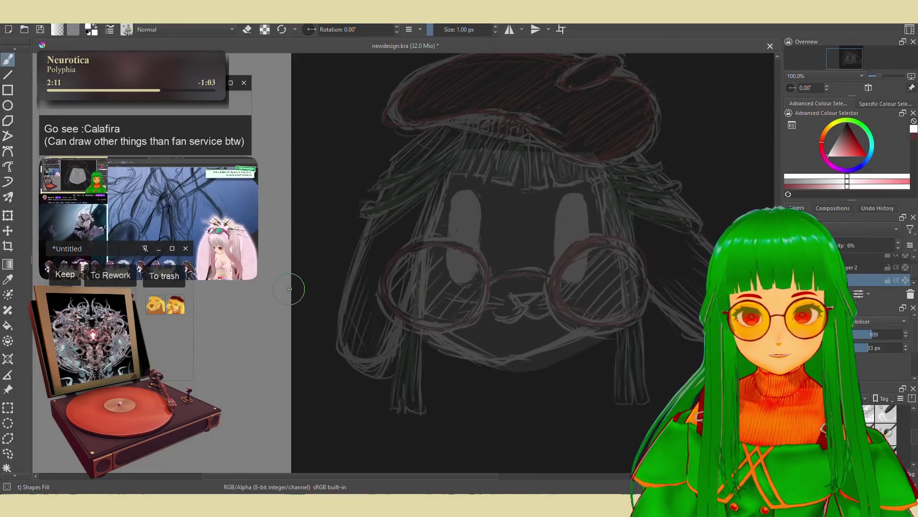
mouse_move(129, 252)
left_mouse_down()
mouse_move(254, 305)
mouse_move(248, 300)
left_mouse_up()
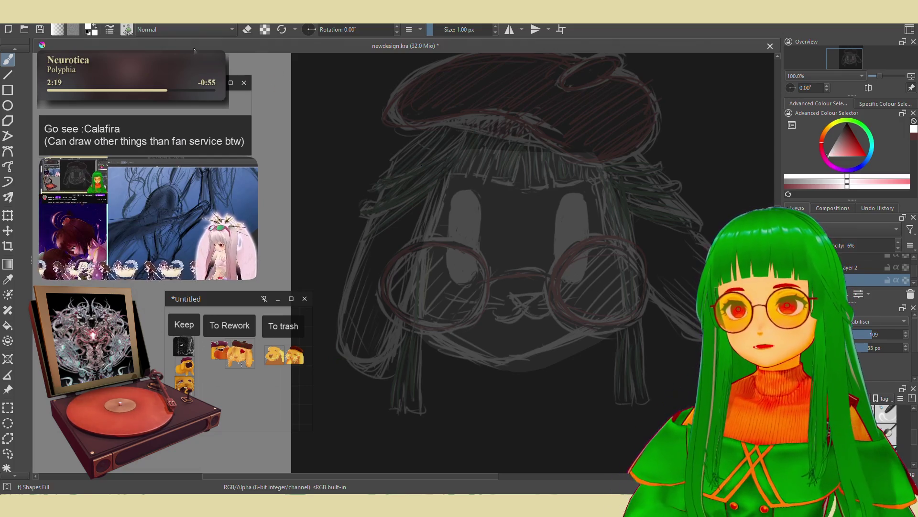
Switch to the basic brush from the quick palette.
right_click(530, 262)
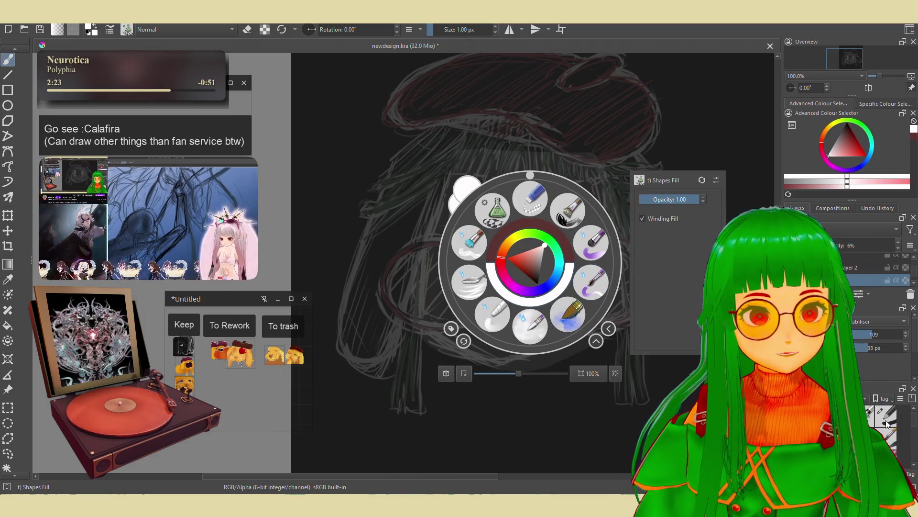
left_click(603, 277)
left_click(466, 194)
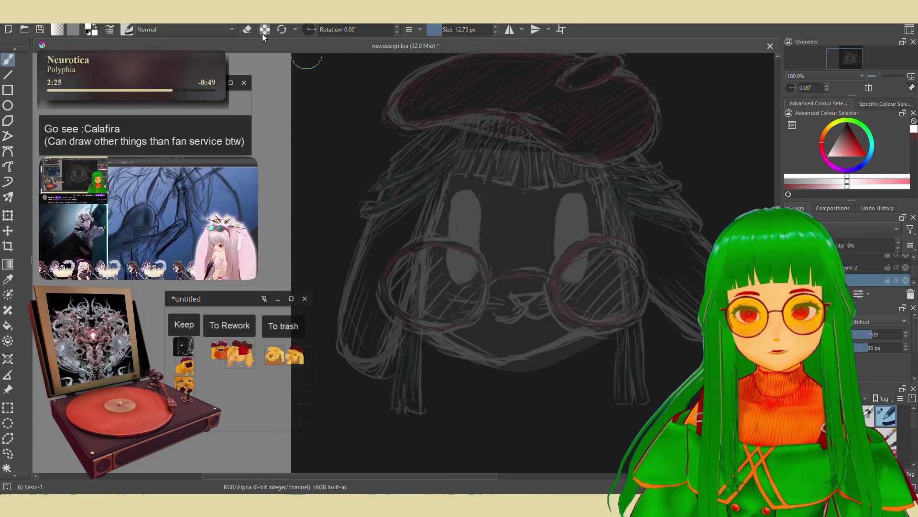
Sample pure black #000000 with the colour chooser's eyedropper and confirm it.
left_click(93, 30)
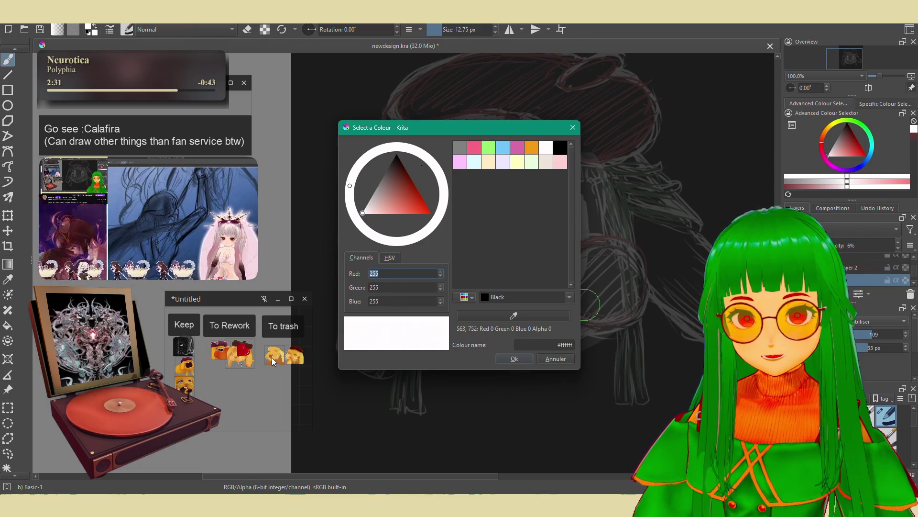
left_click(182, 370)
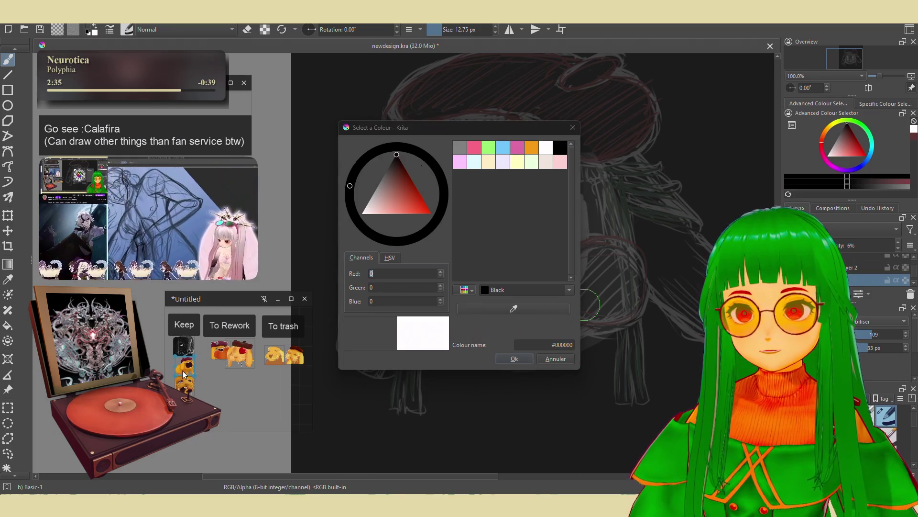
left_click(512, 317)
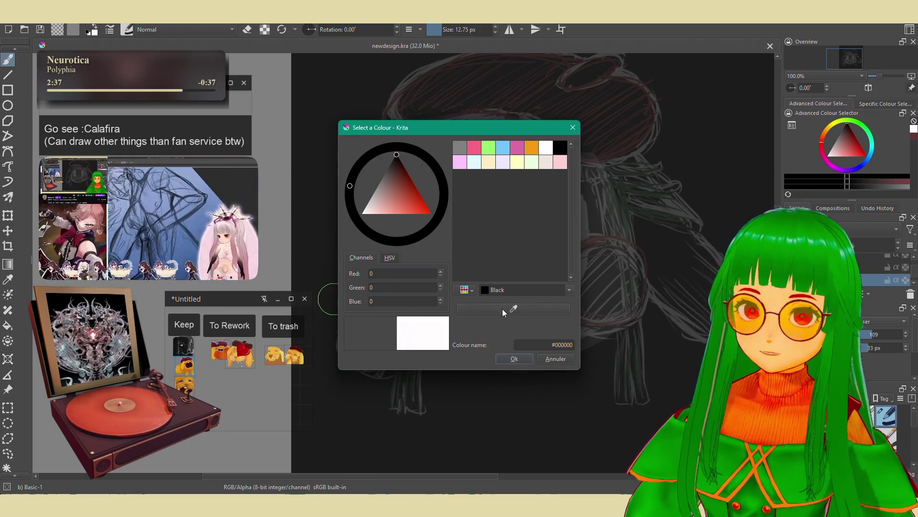
left_click(503, 309)
left_click(478, 322)
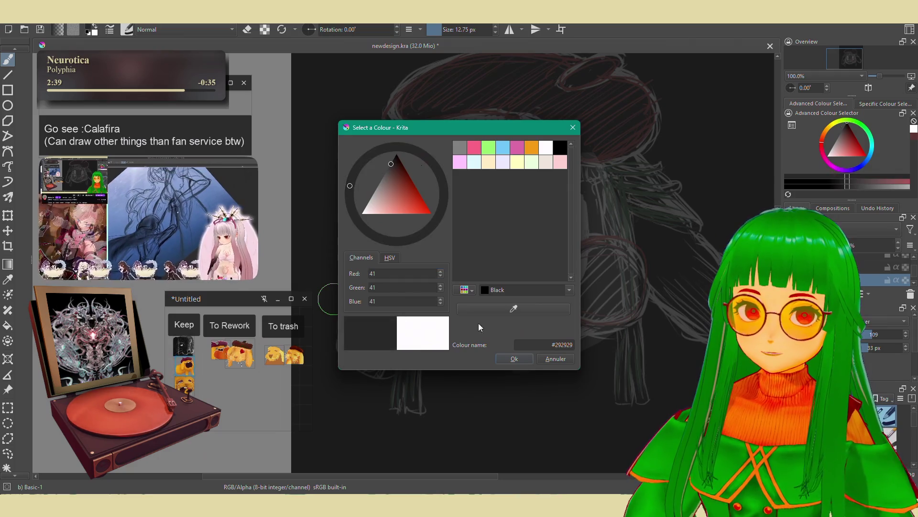
left_click(470, 313)
left_click(181, 370)
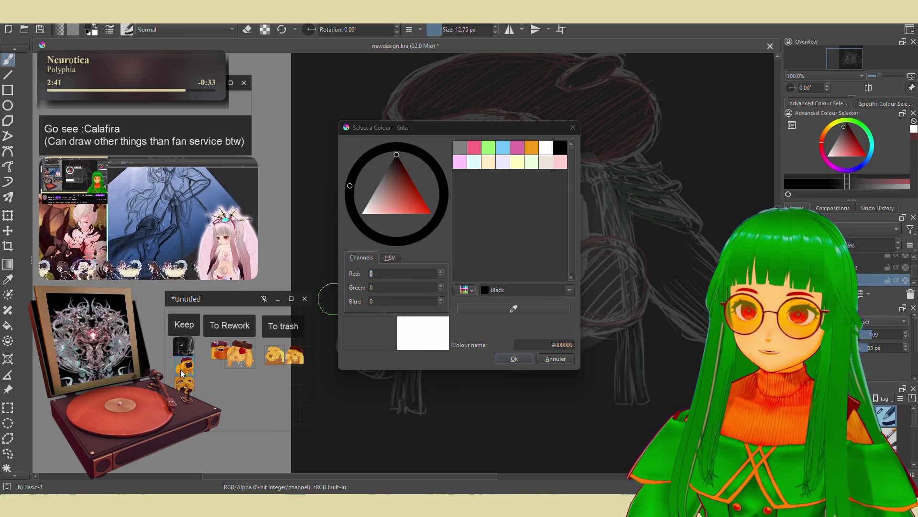
left_click(514, 359)
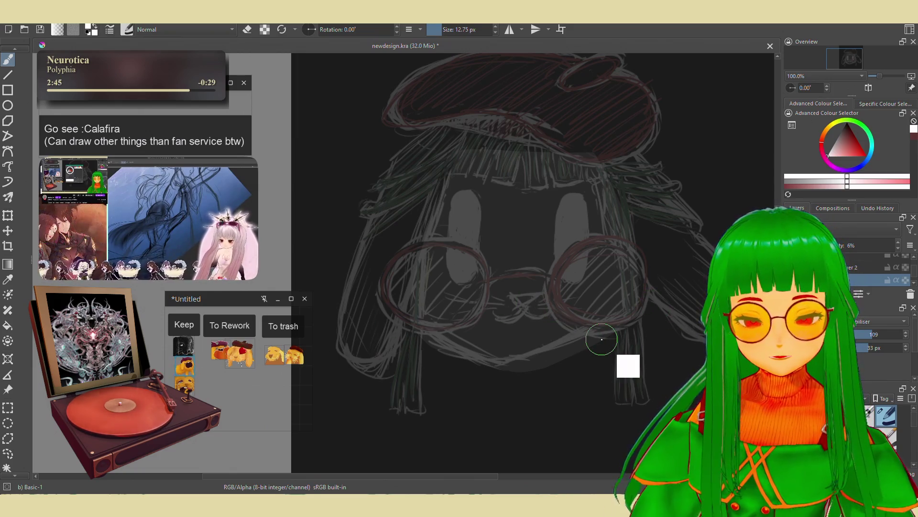
Raise Layer 3 to 100% opacity and sample orange from the creature's fur.
type("100")
key("Return")
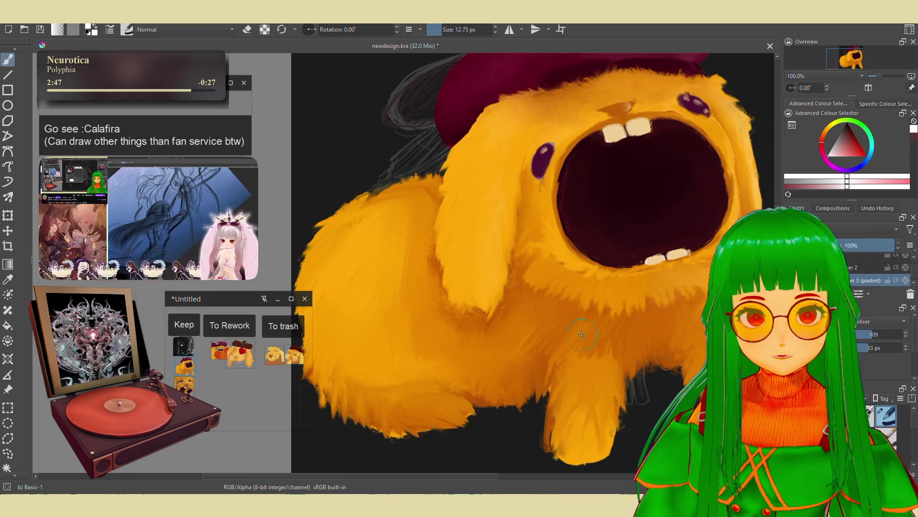
left_click(606, 342, "ctrl")
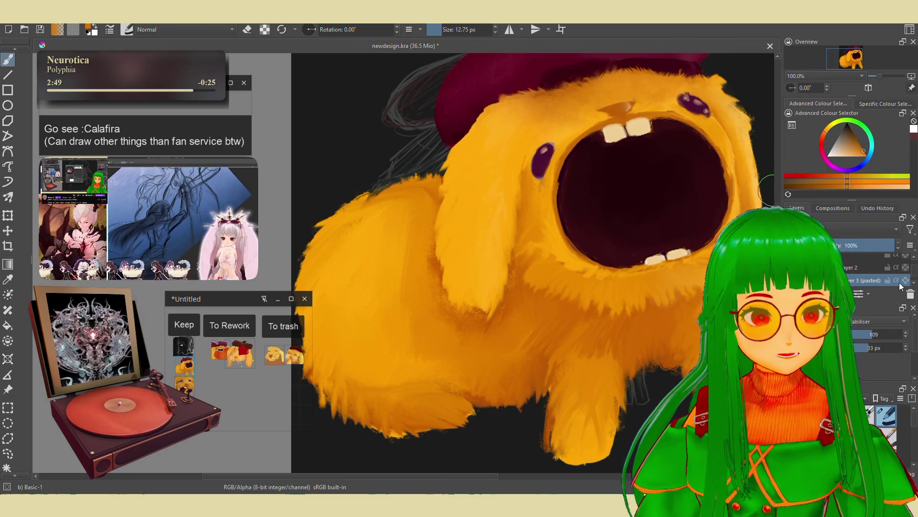
With Layer 2 active, pick a slightly orange red on the hue ring and hide Layer 3.
left_click(854, 278, "alt")
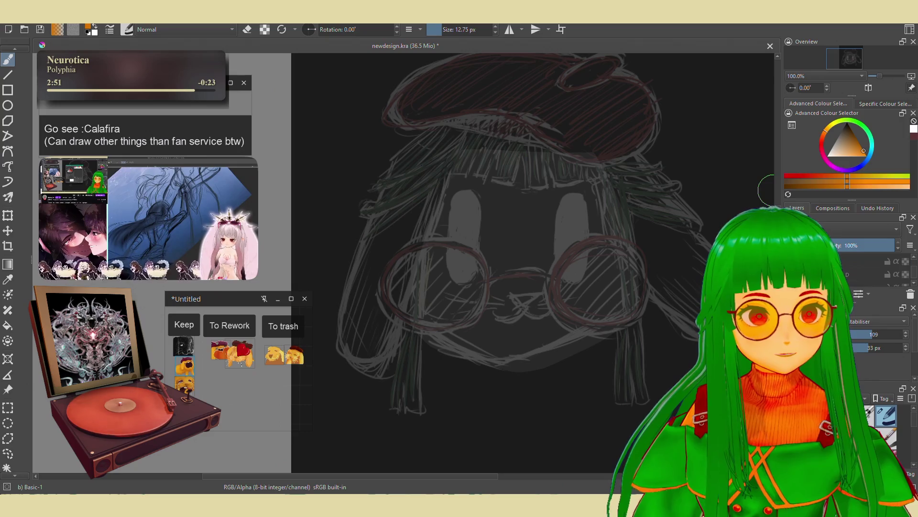
left_click_drag(491, 288, 503, 309)
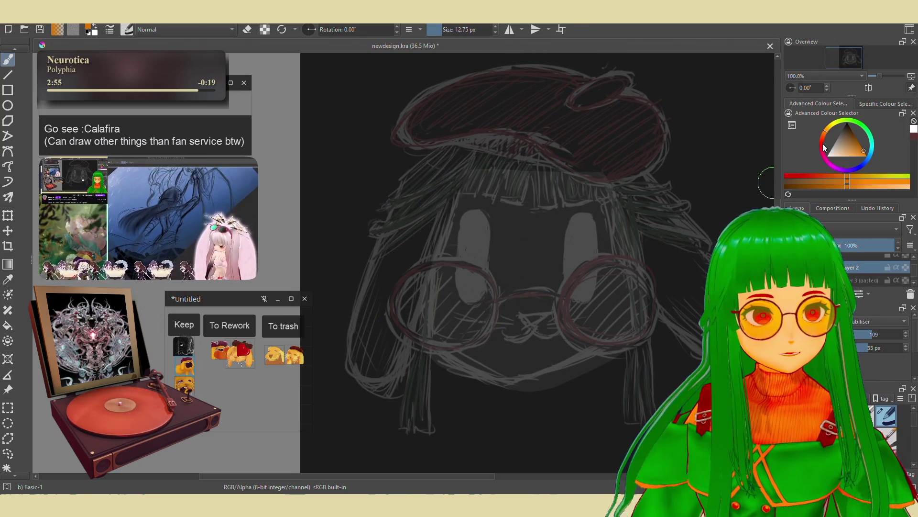
left_click(836, 151)
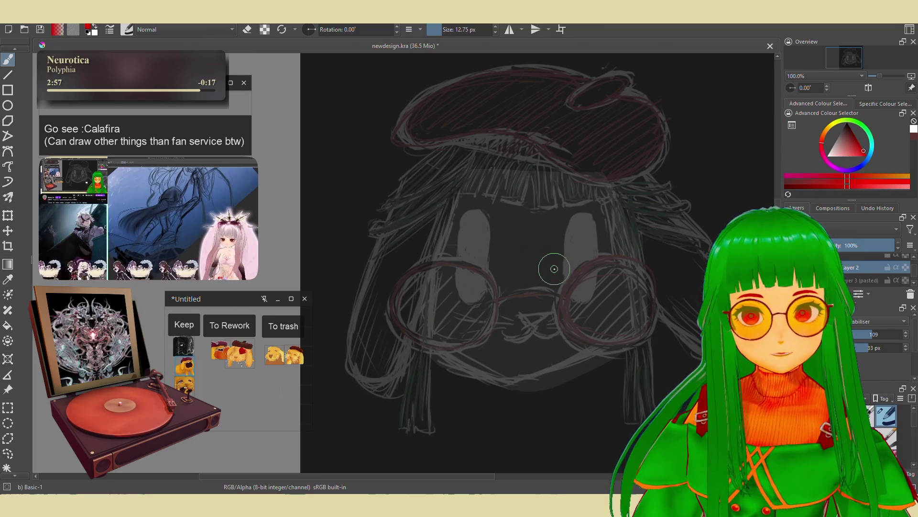
left_click(825, 136)
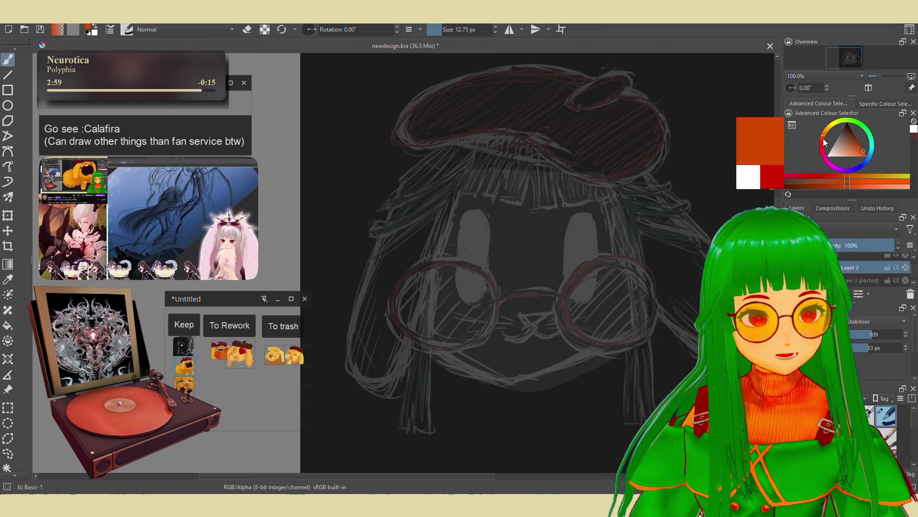
left_click(824, 143)
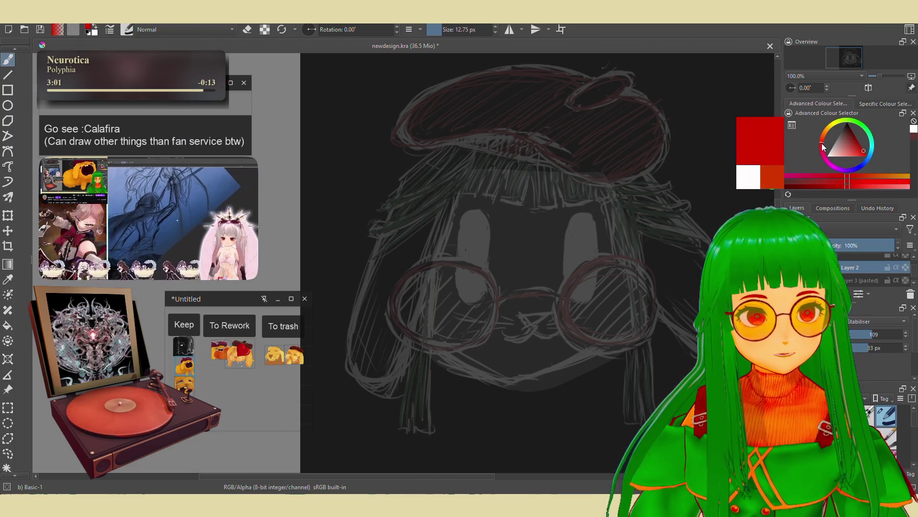
left_click(823, 137)
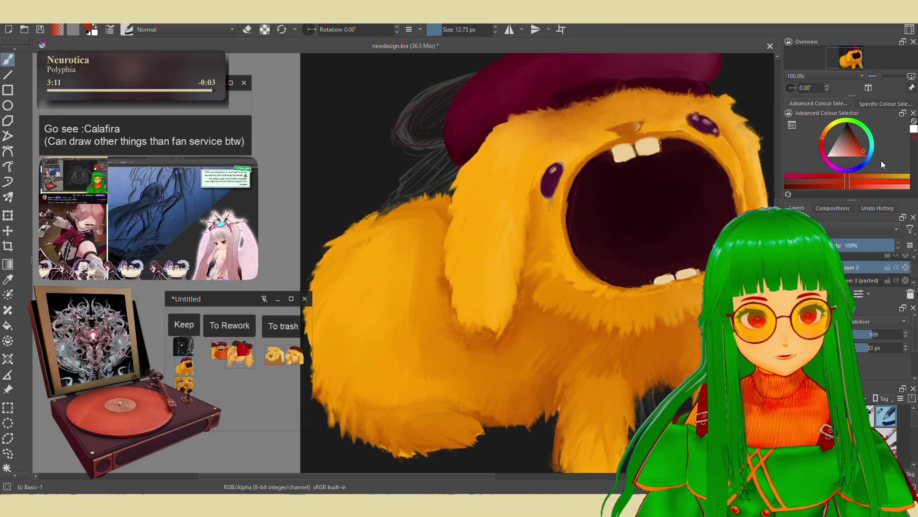
left_click(905, 280)
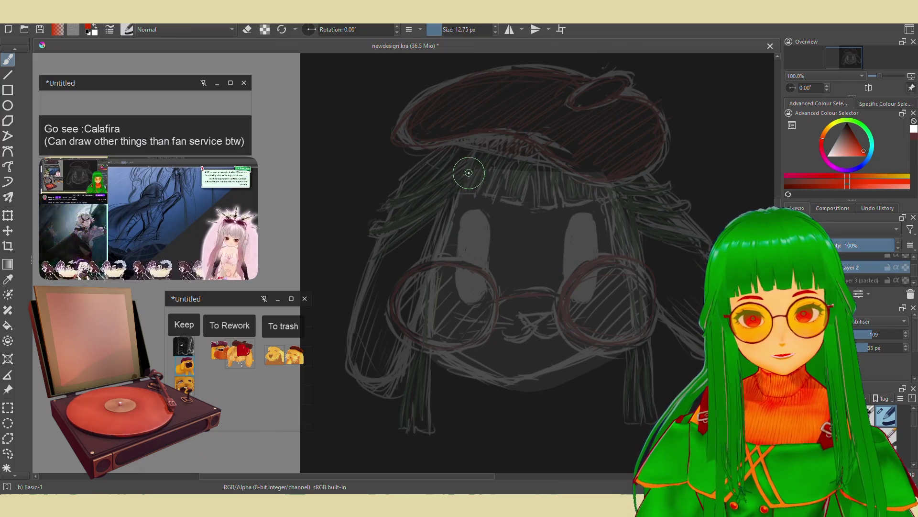
scroll(861, 269, "down", 3)
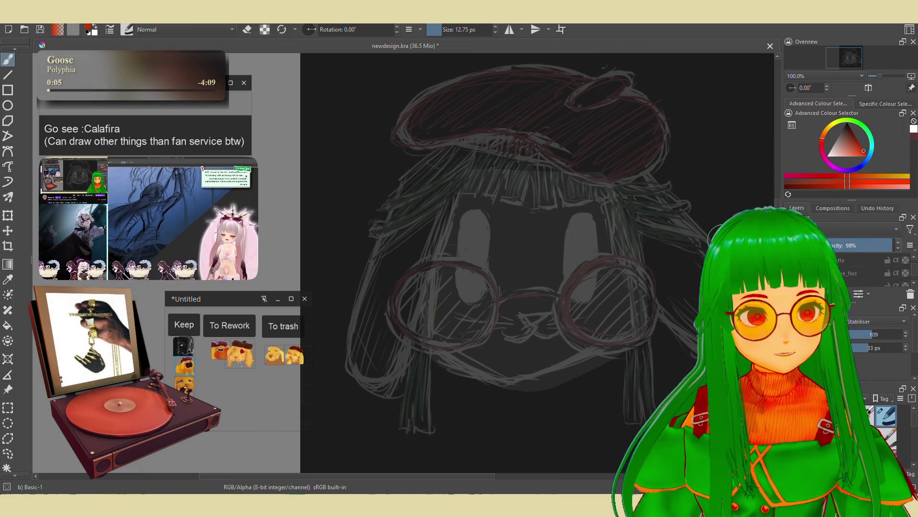
Hide the sketch layer to reveal the grey shape, then undo a red test stroke.
left_click(905, 269)
scroll(861, 268, "down", 2)
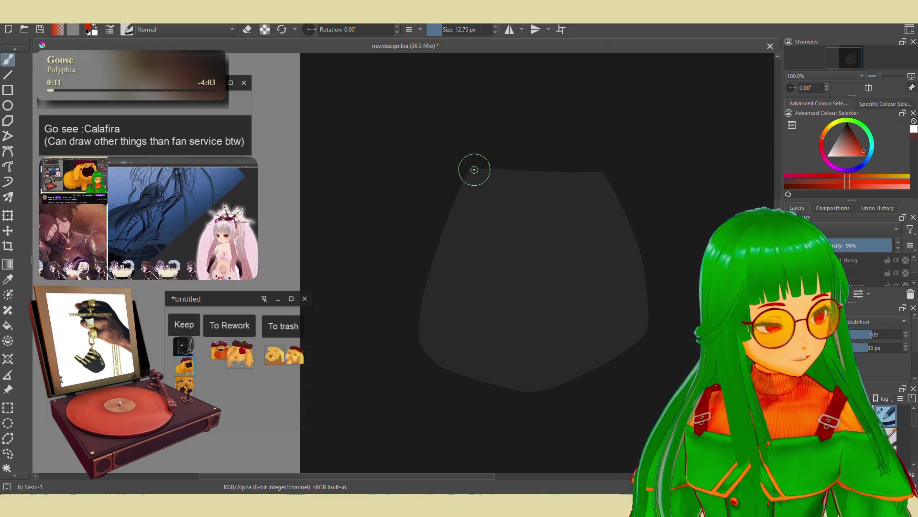
left_click_drag(473, 170, 451, 210)
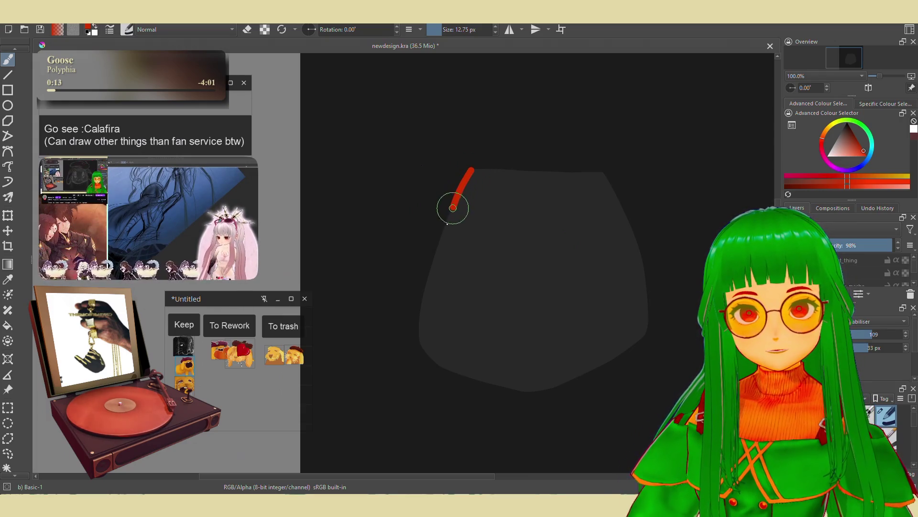
key("ctrl+z")
Sample orange from the creature layer, hide it again, and choose Similar Colour Selection.
left_click(819, 154)
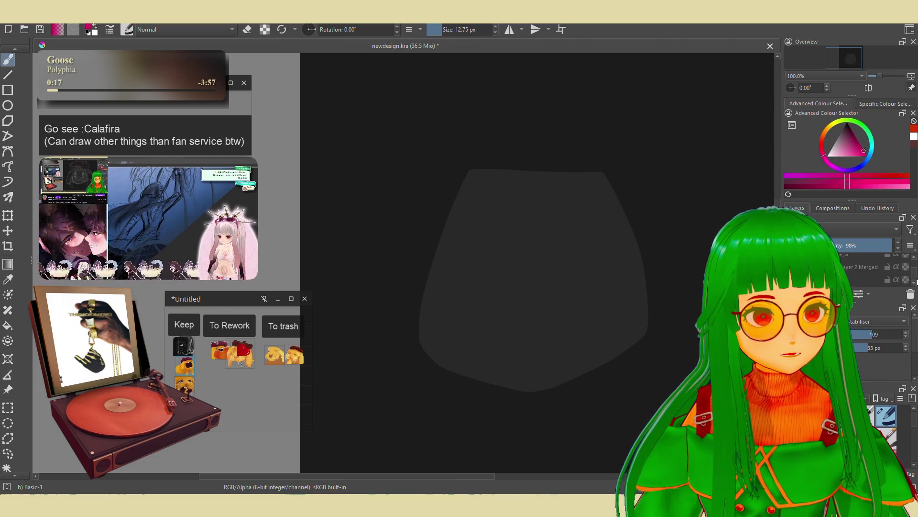
scroll(915, 277, "up", 2)
scroll(914, 273, "down", 2)
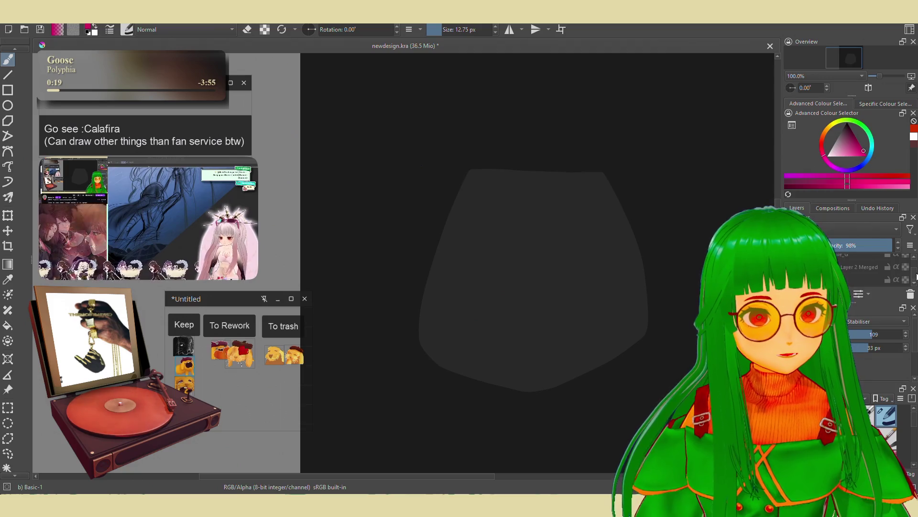
scroll(907, 272, "up", 2)
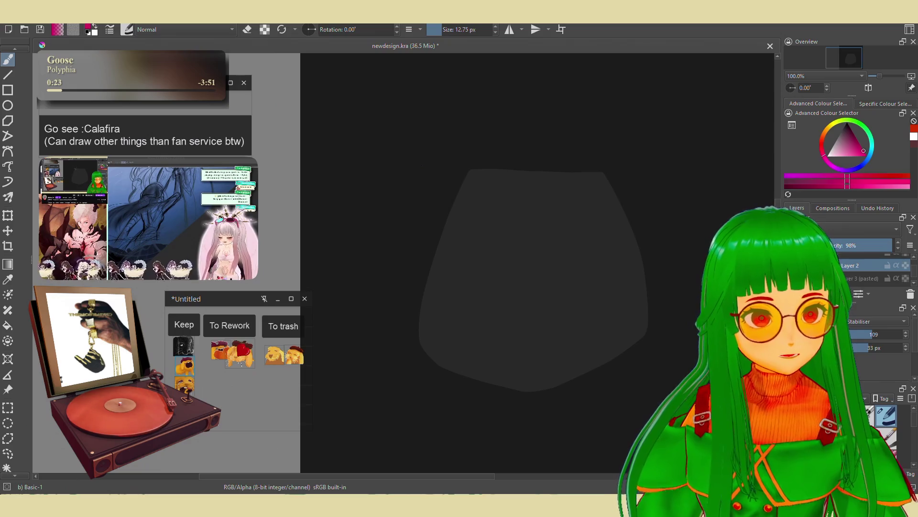
left_click(629, 330, "ctrl")
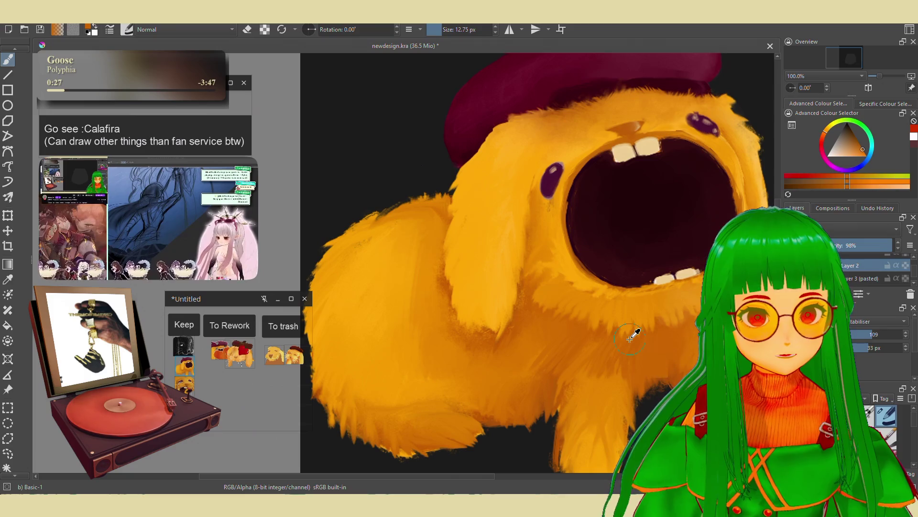
left_click(792, 265)
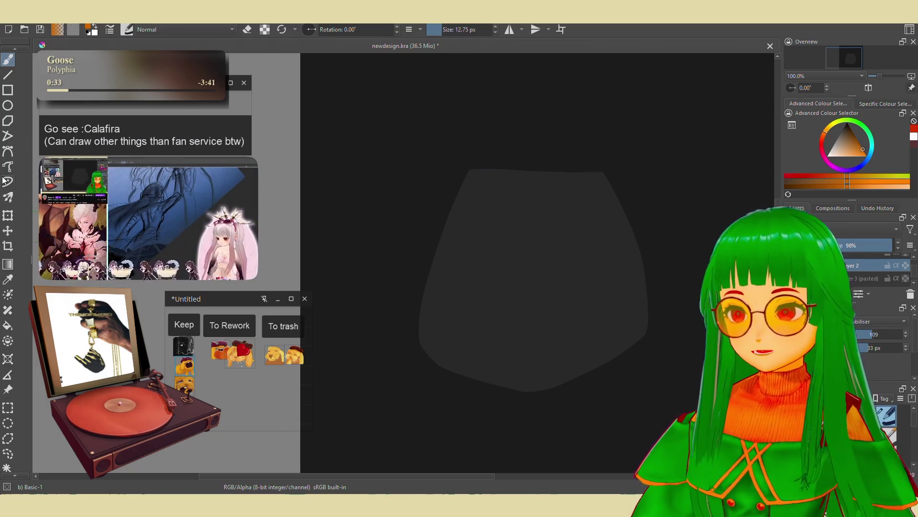
left_click(7, 468)
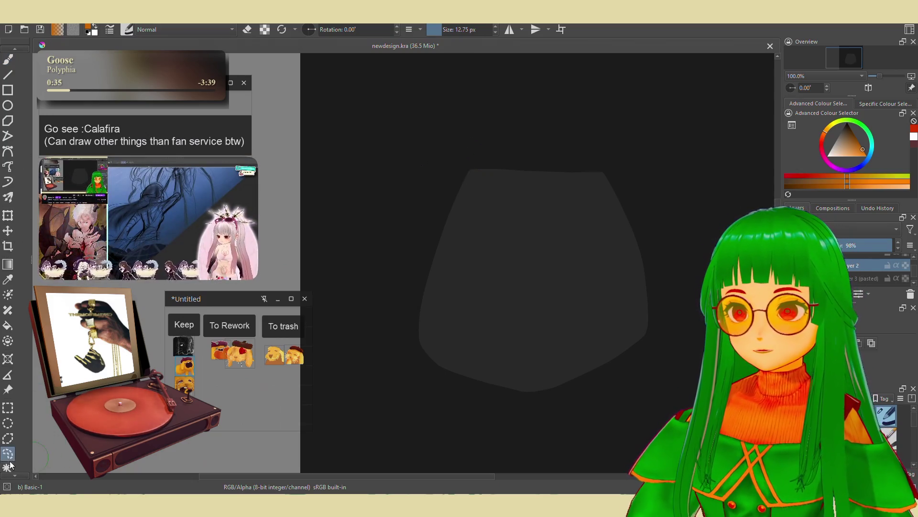
left_click(377, 324)
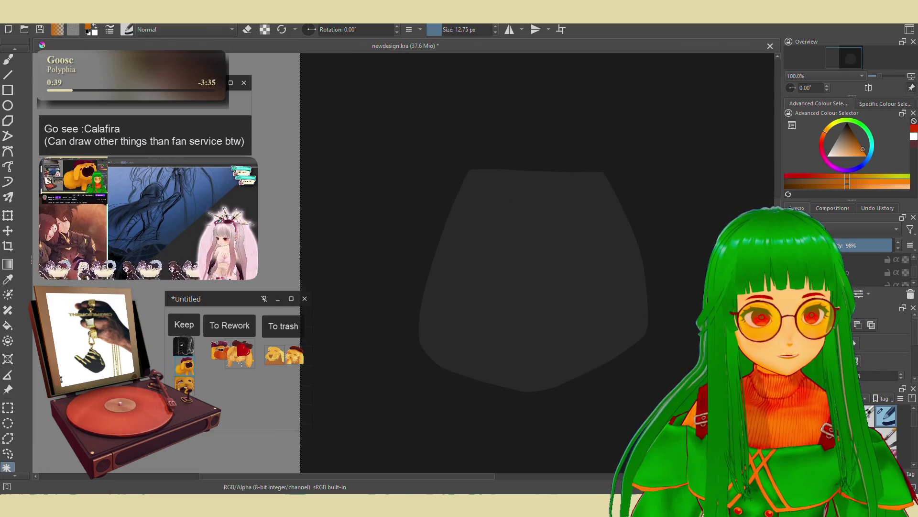
Select the grey head shape by similar colour and choose the Shapes Fill brush preset.
left_click(549, 268)
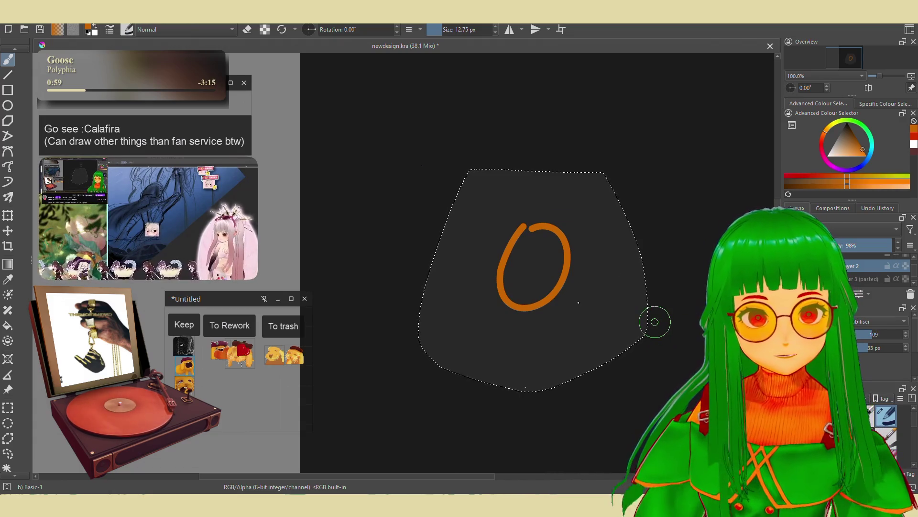
right_click(579, 309)
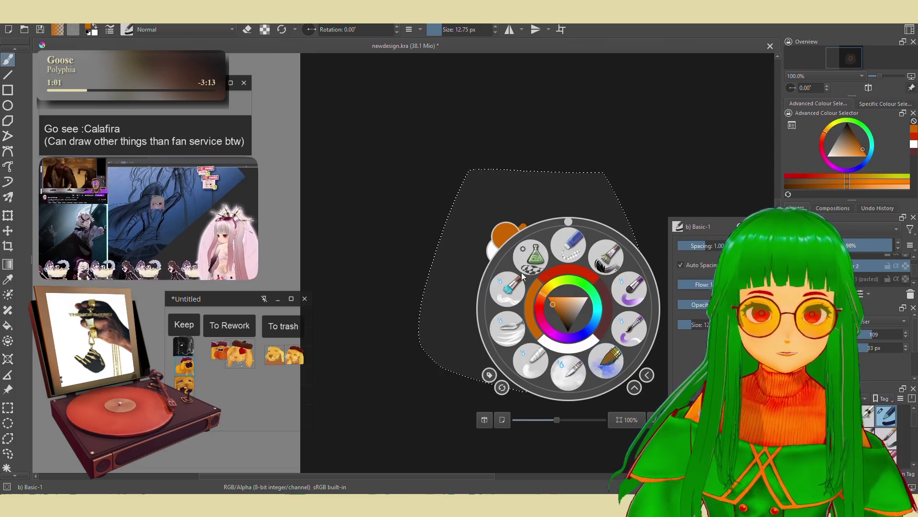
left_click(522, 276)
Paint the selected head solid orange with the Shapes Fill brush, adjusting the orange shade.
left_click_drag(357, 145, 313, 350)
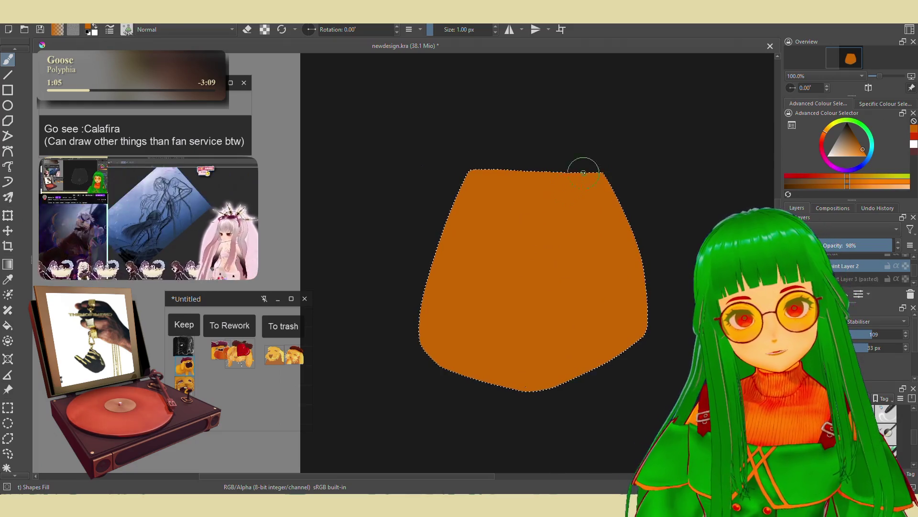
left_click(856, 143)
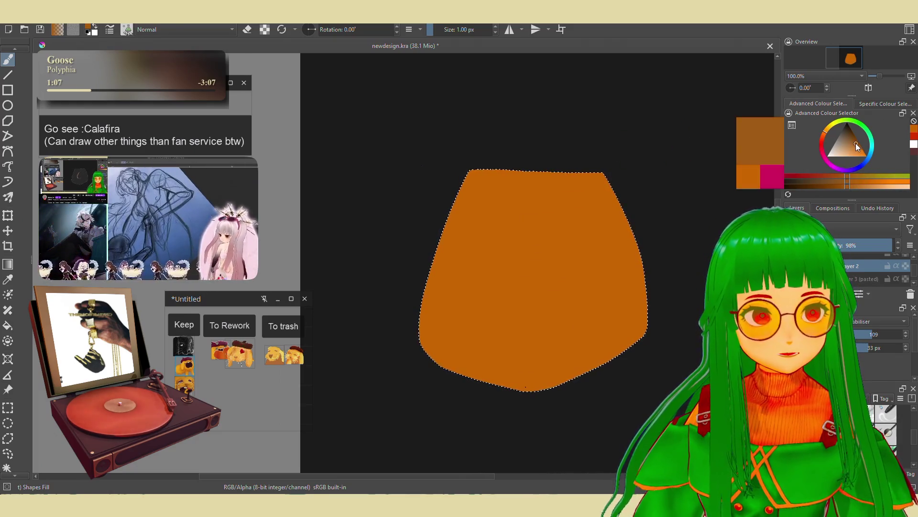
right_click(545, 260)
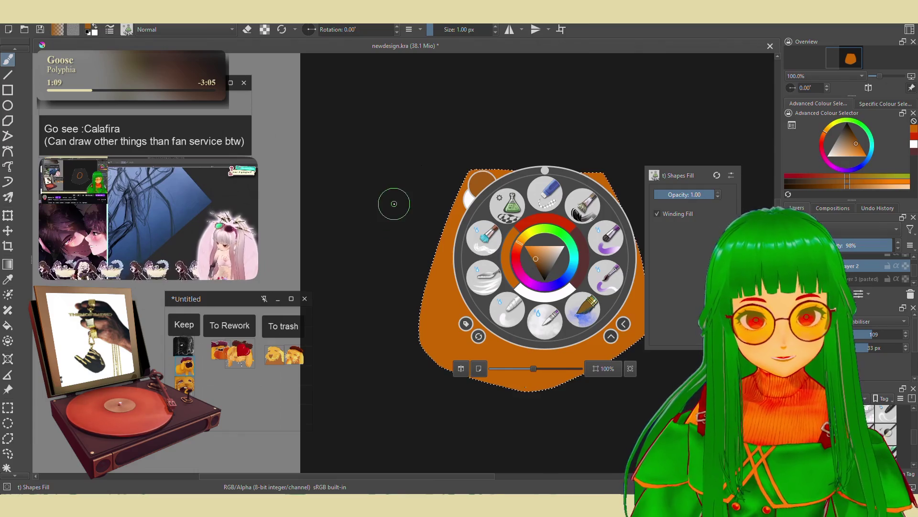
left_click(394, 204)
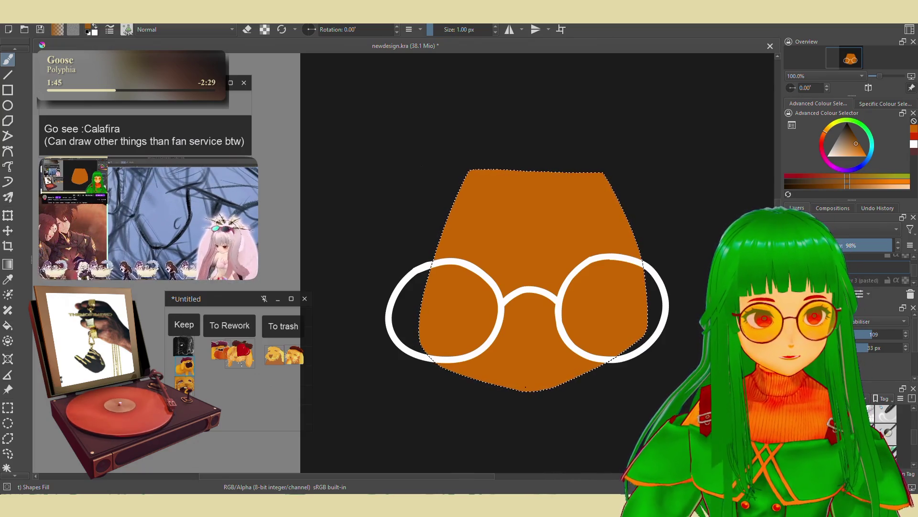
Rename Layer 2 to 'silhouette_color'.
scroll(848, 260, "down", 2)
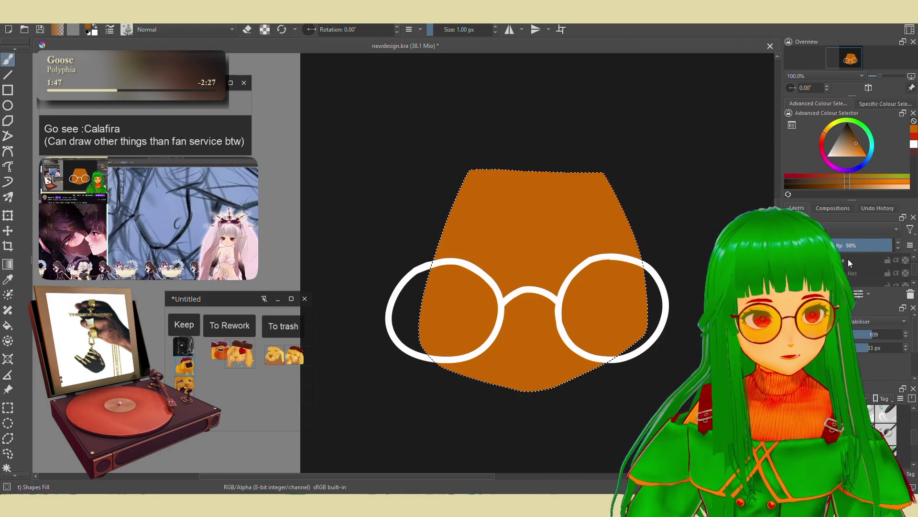
left_click(853, 260)
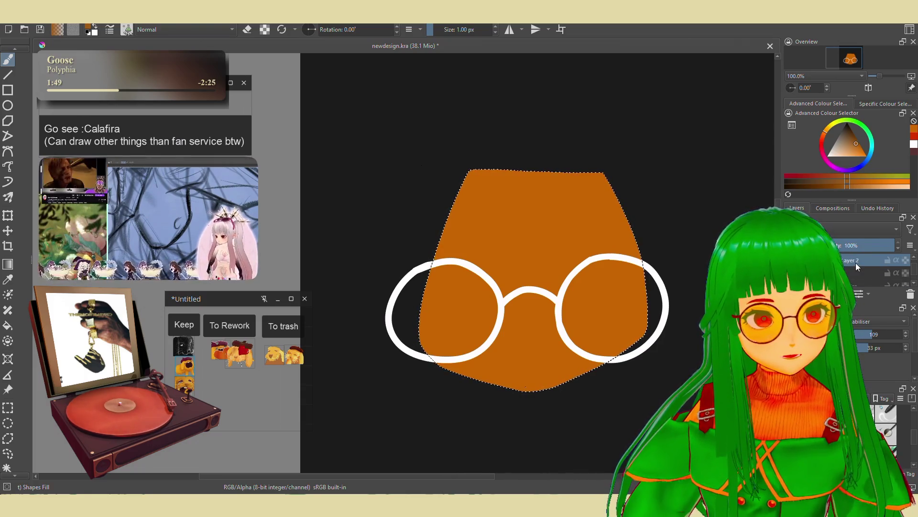
double_click(856, 260)
key("BackSpace")
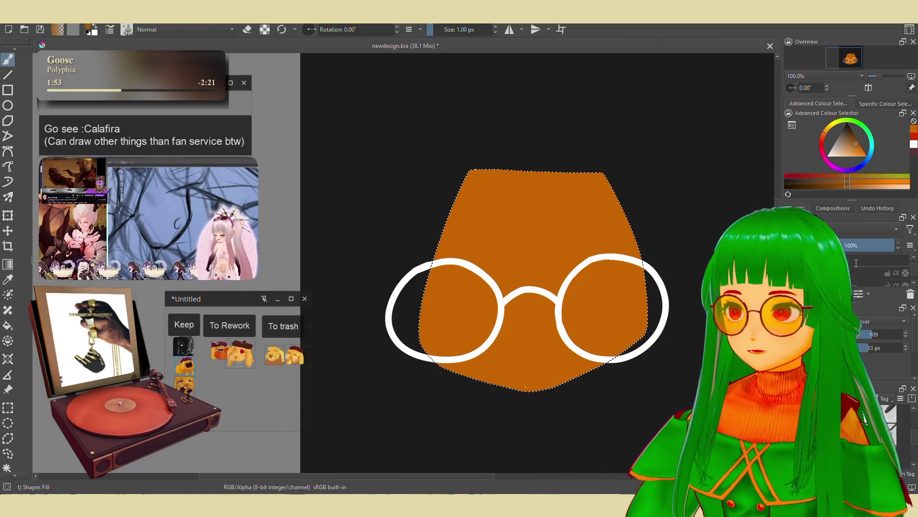
type("silhouette_color")
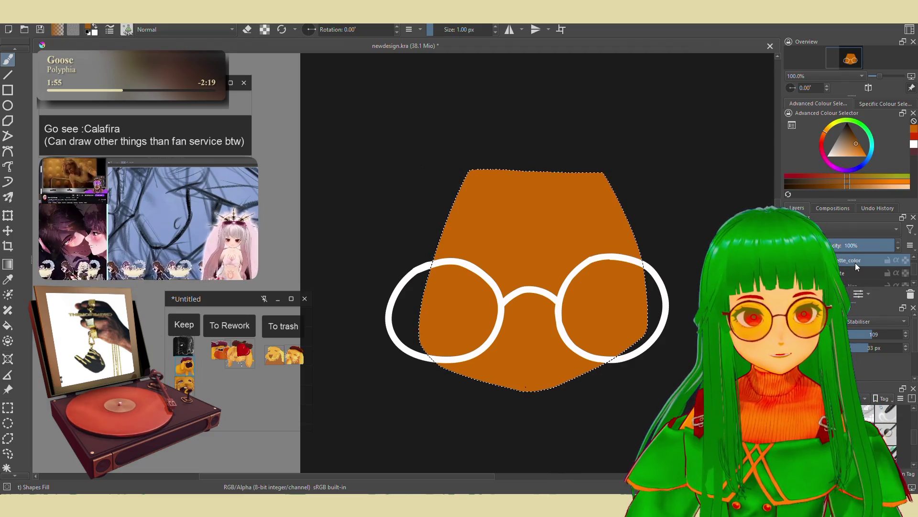
key("Return")
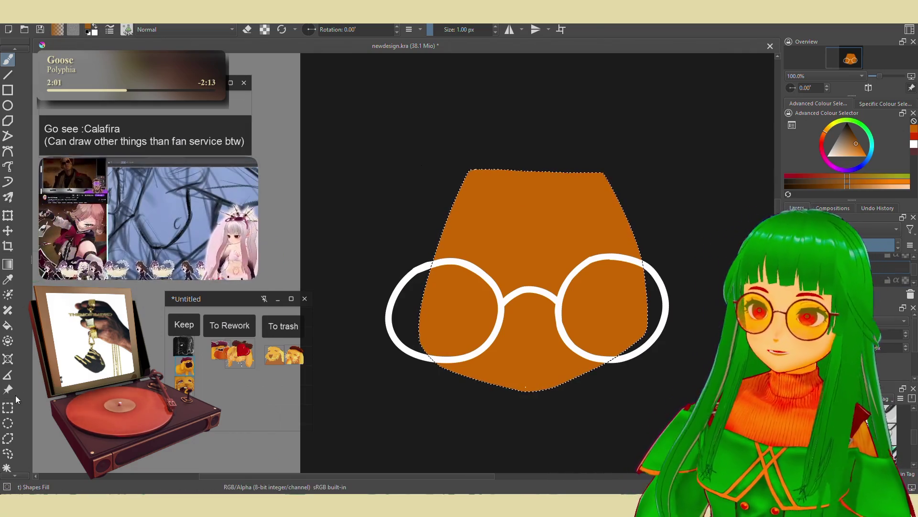
left_click(7, 466)
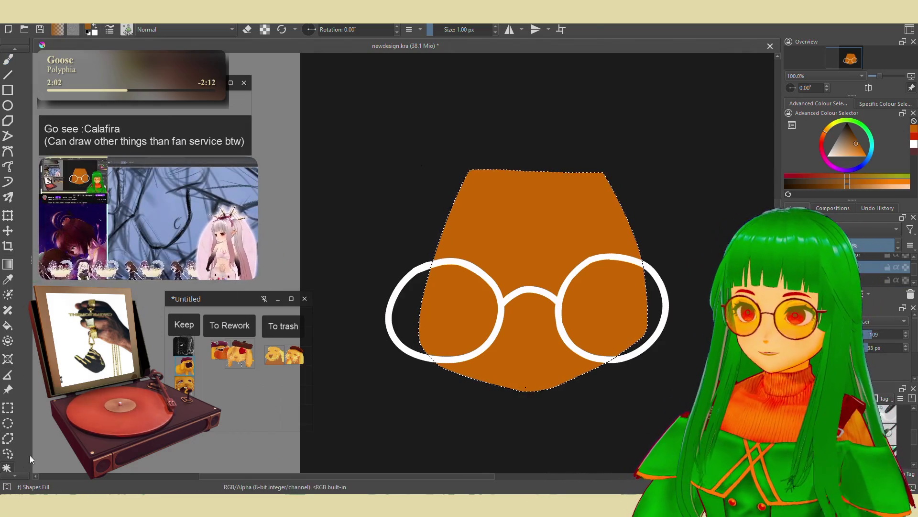
Select the white glasses ring, move to the glasses colour layer, and pick dark red.
left_click(403, 286)
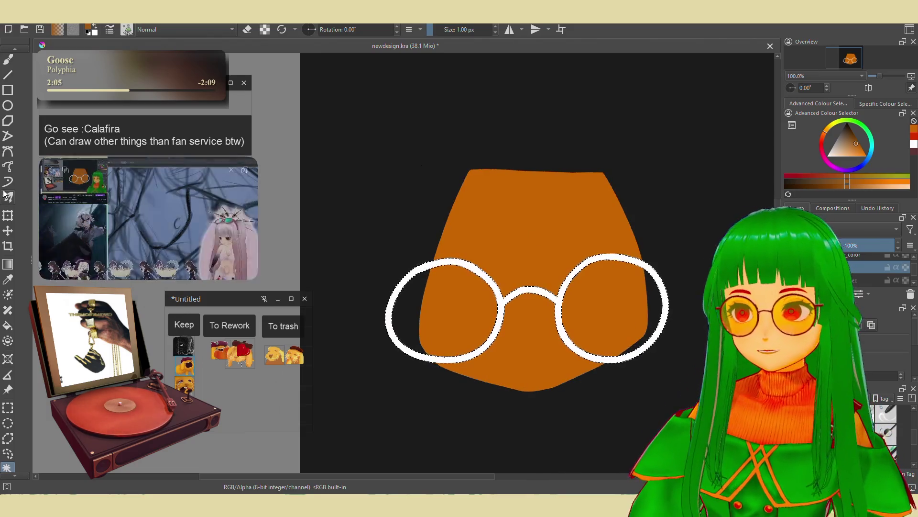
key("Page_Up")
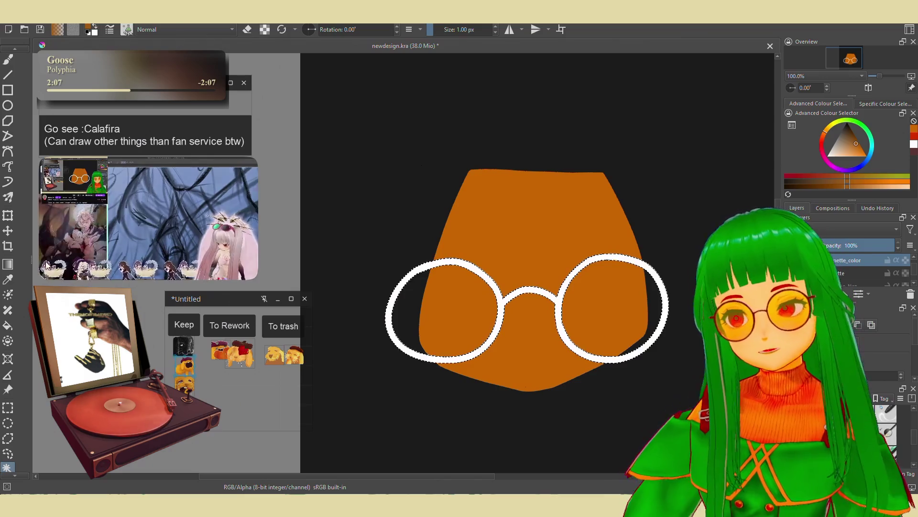
left_click(824, 143)
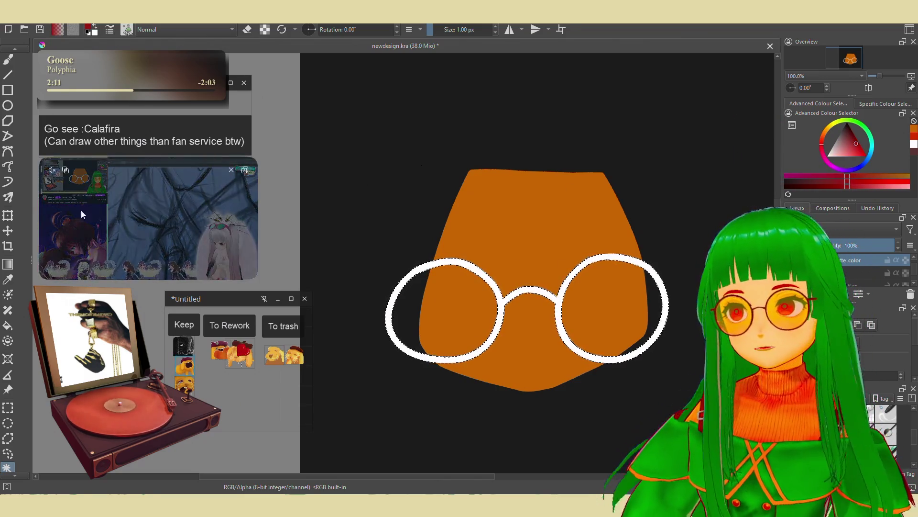
right_click(451, 218)
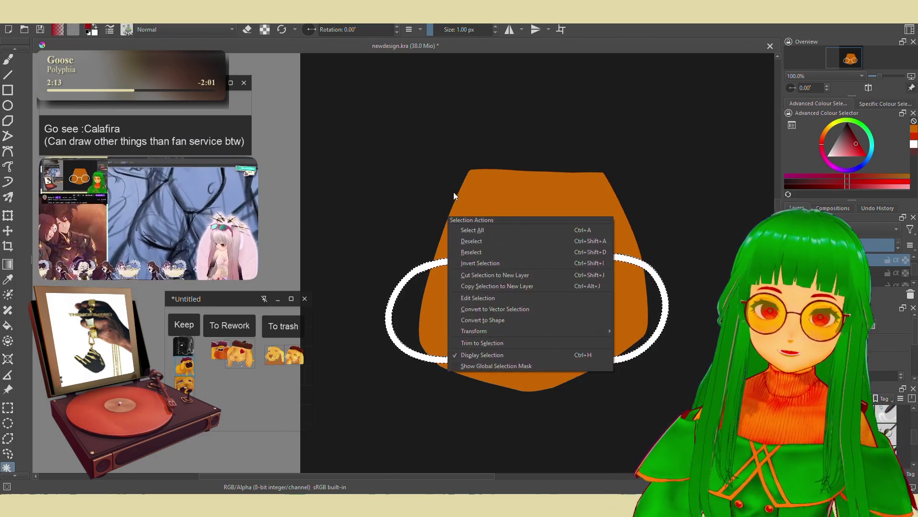
left_click(15, 60)
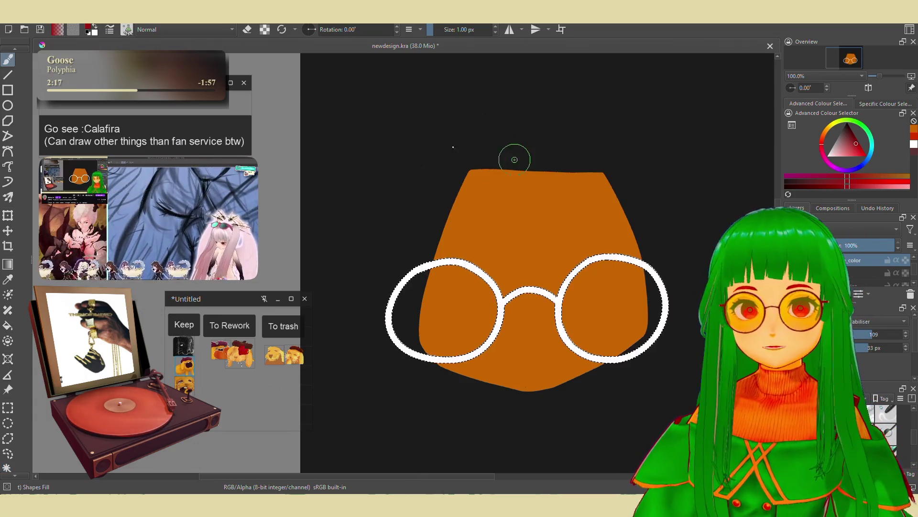
Fill the selected glasses ring with the dark red foreground colour using Shift+Backspace.
key("shift+BackSpace")
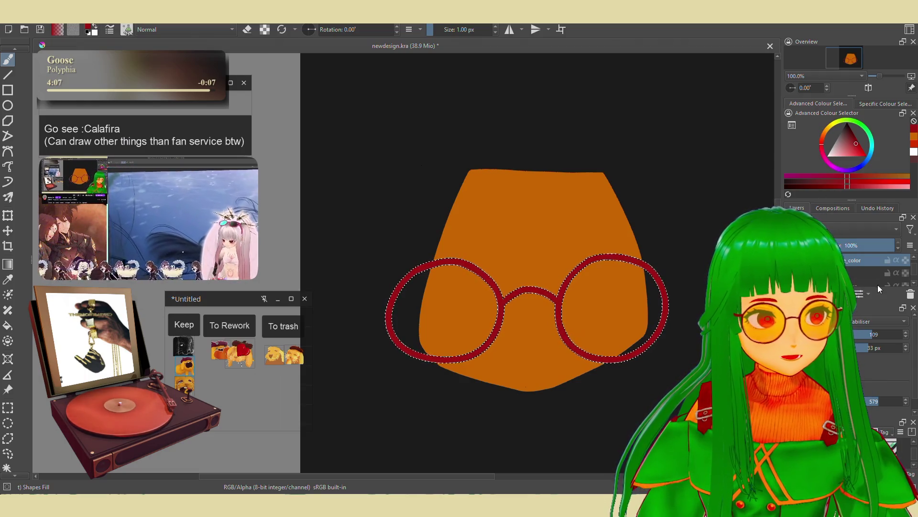
Make the Layers docker list taller and select the Nez layer.
scroll(899, 273, "down", 1)
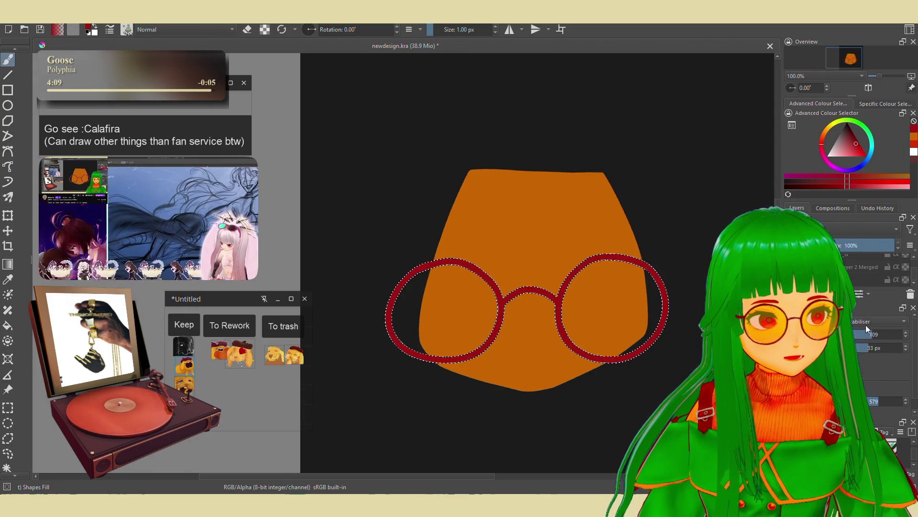
left_click_drag(899, 301, 899, 362)
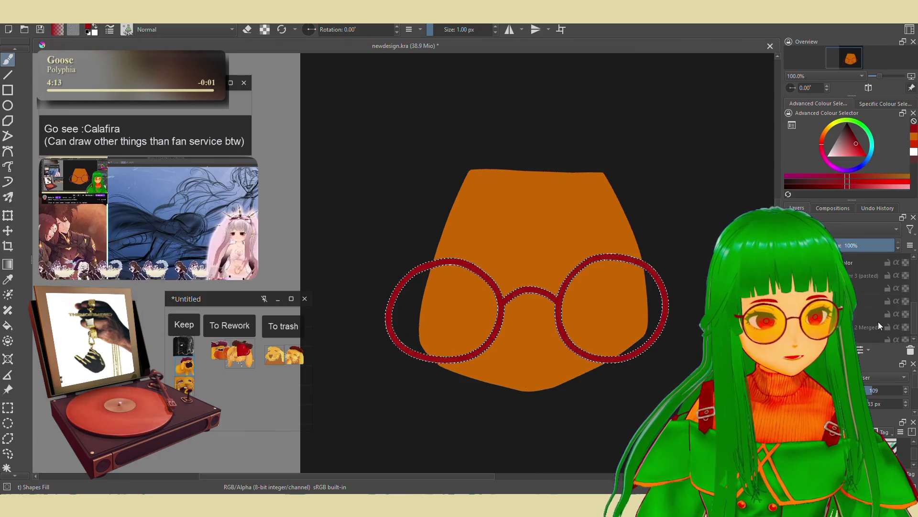
scroll(889, 296, "up", 1)
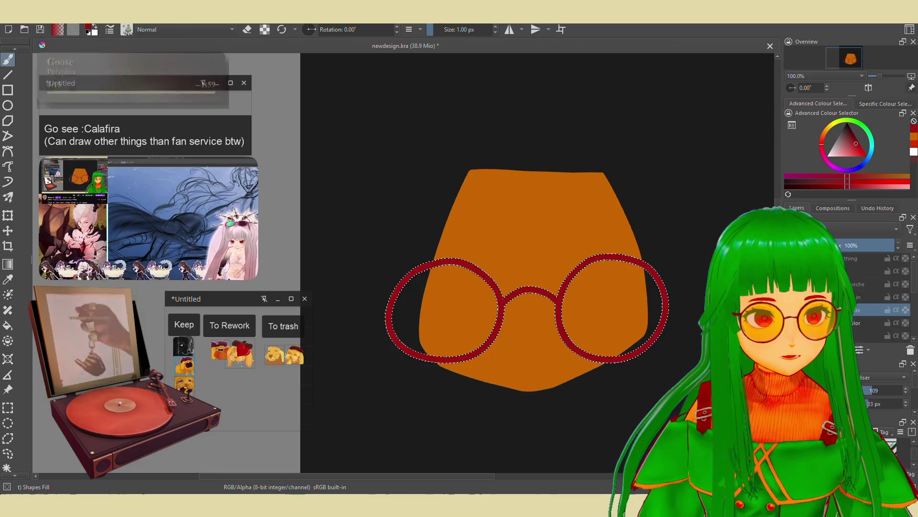
scroll(849, 277, "up", 2)
scroll(889, 330, "up", 2)
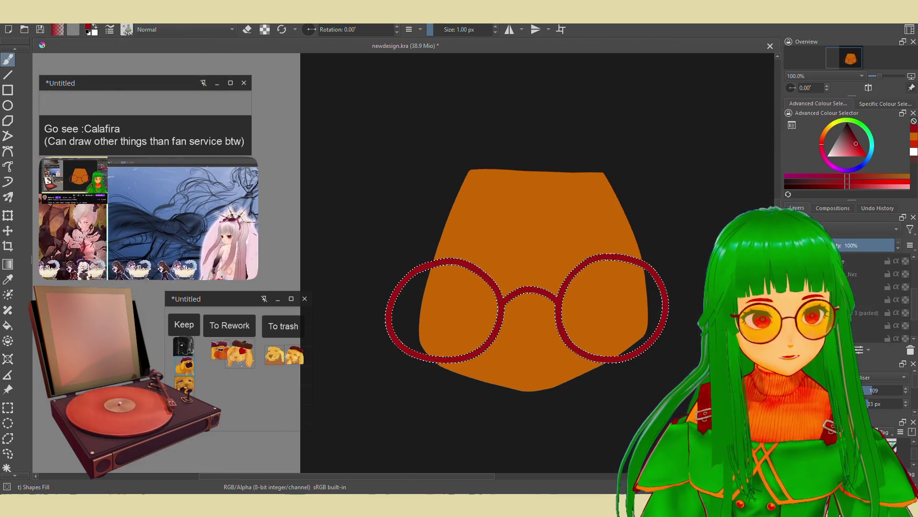
left_click(860, 274)
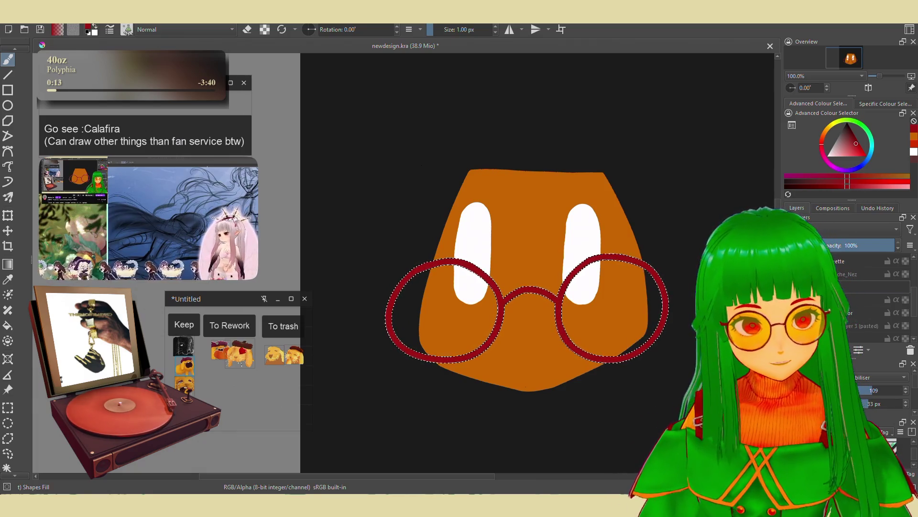
On the eye layer, select the right and left white eyes with Contiguous Selection.
left_click(856, 287)
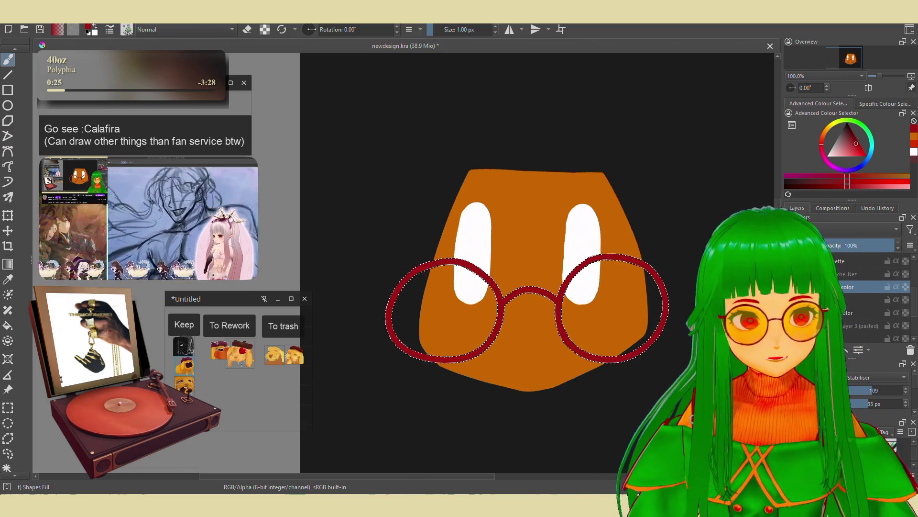
key("Page_Down")
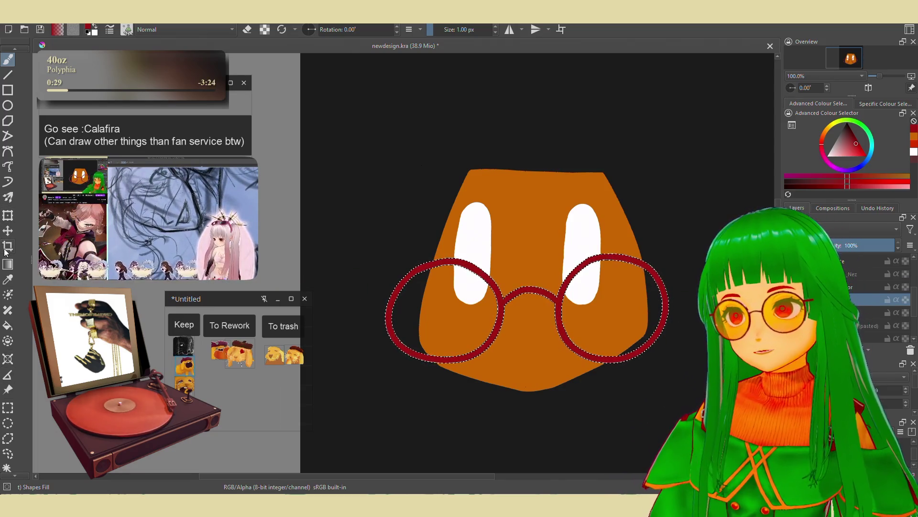
left_click(7, 467)
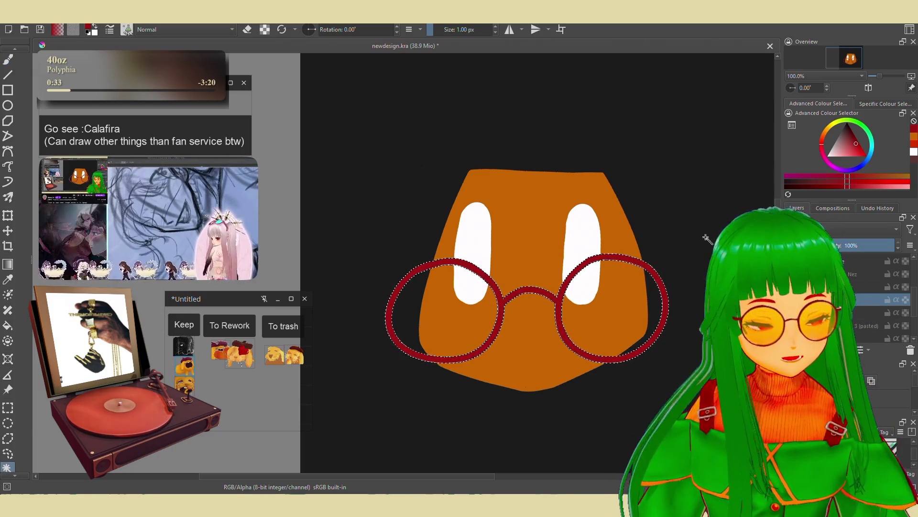
left_click(592, 231)
key("Page_Up")
left_click(473, 248, "shift")
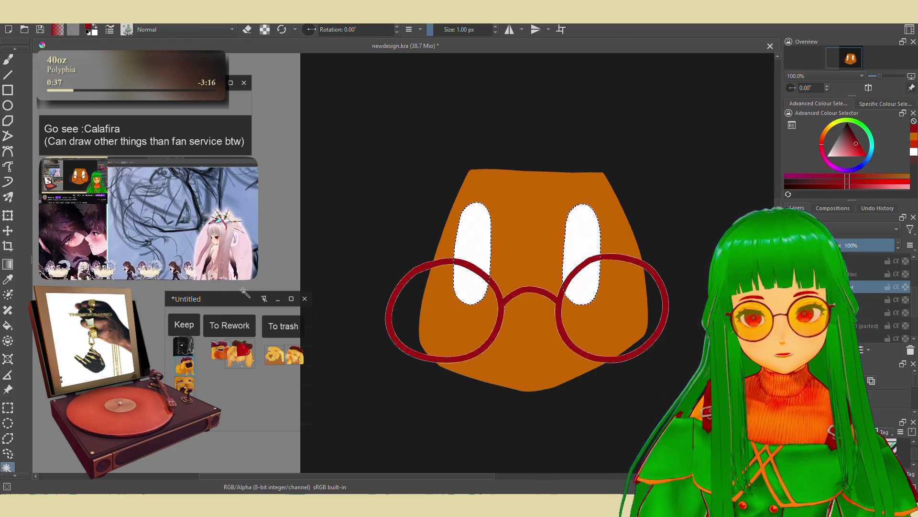
Fill both selected eyes with dark navy, refining the shade in the Advanced Colour Selector.
right_click(429, 253)
key("Escape")
key("b")
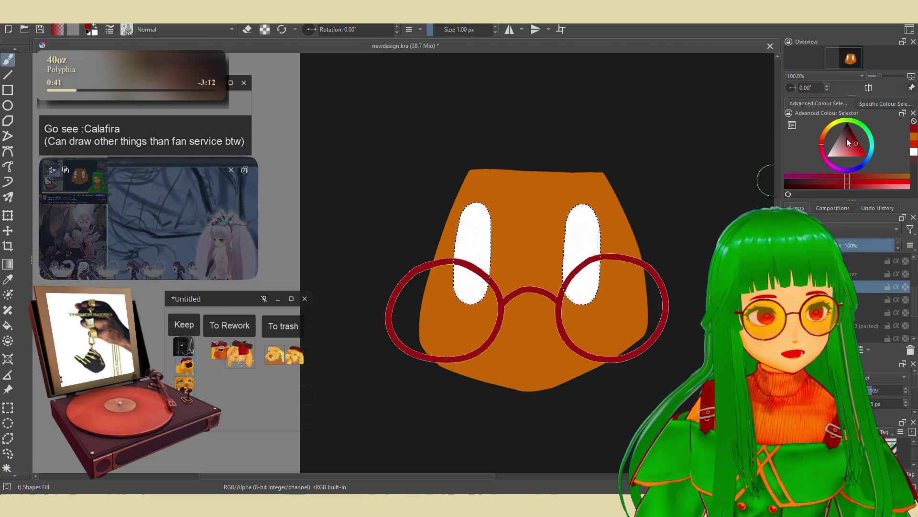
left_click_drag(846, 139, 839, 130)
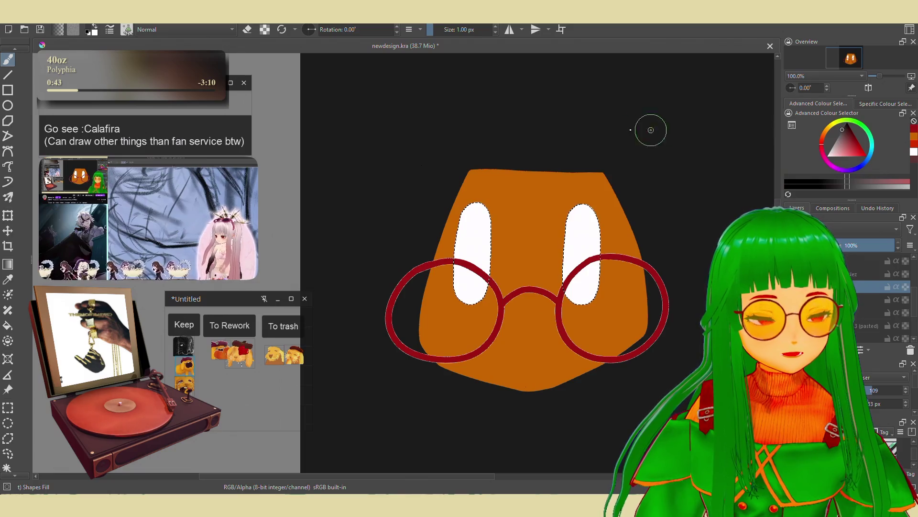
key("shift+BackSpace")
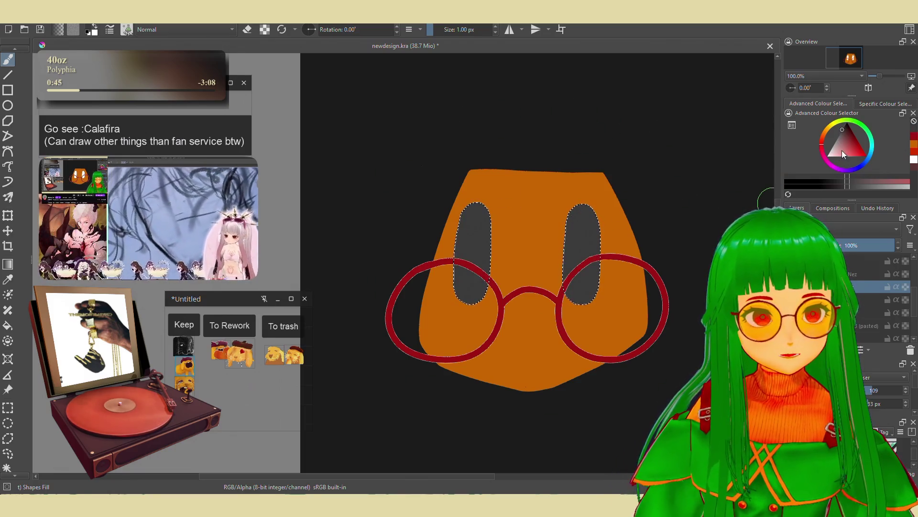
left_click(854, 171)
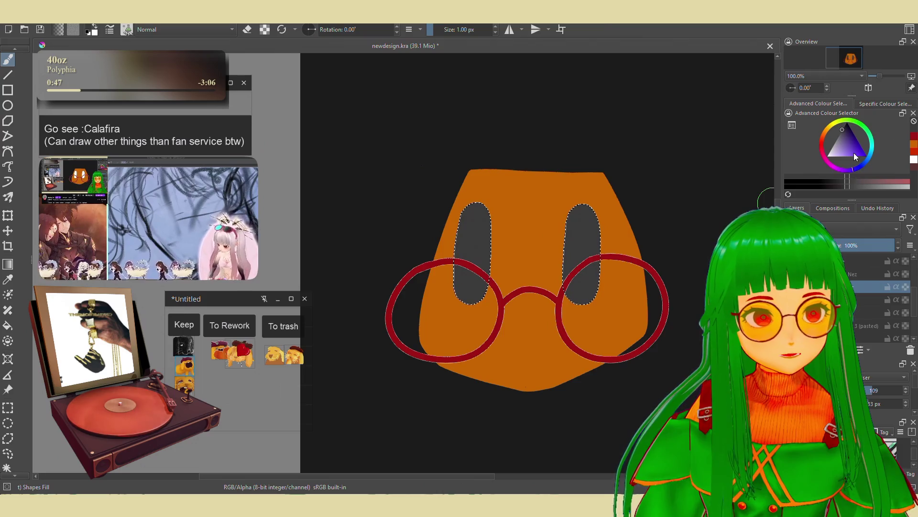
left_click_drag(853, 153, 851, 128)
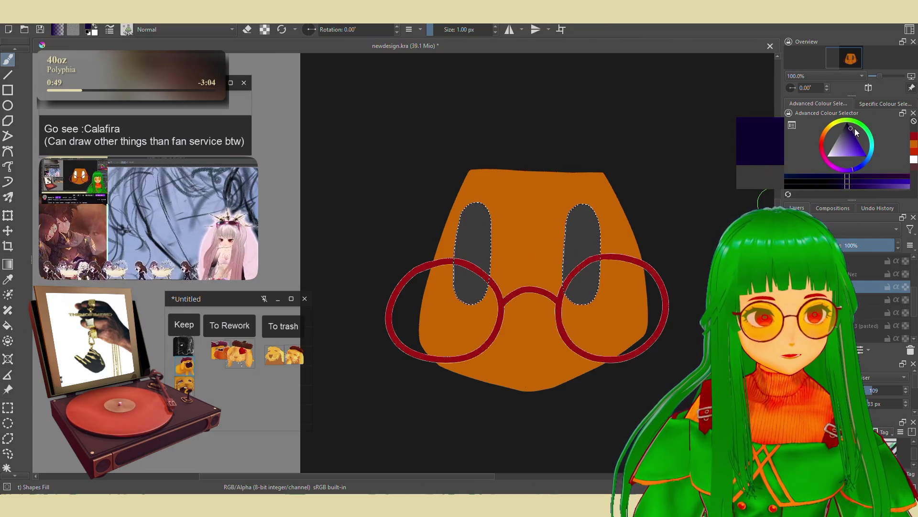
key("shift+BackSpace")
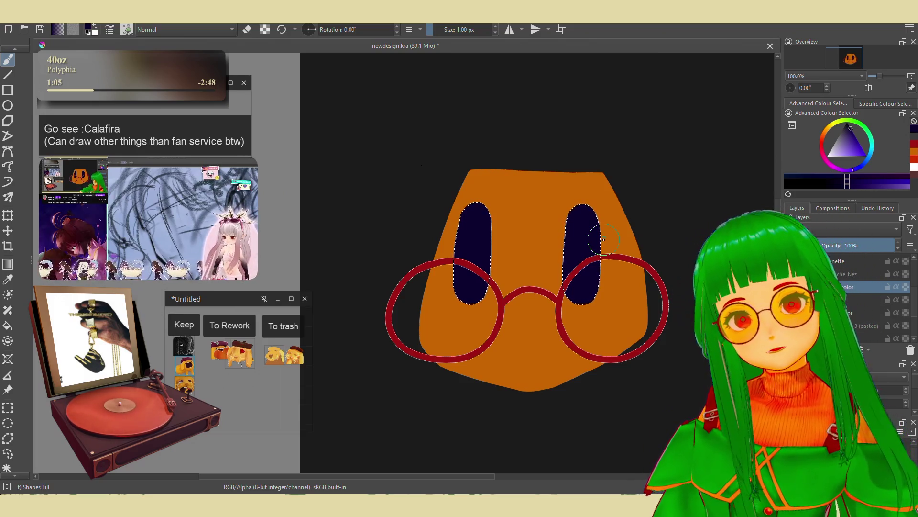
left_click(855, 275)
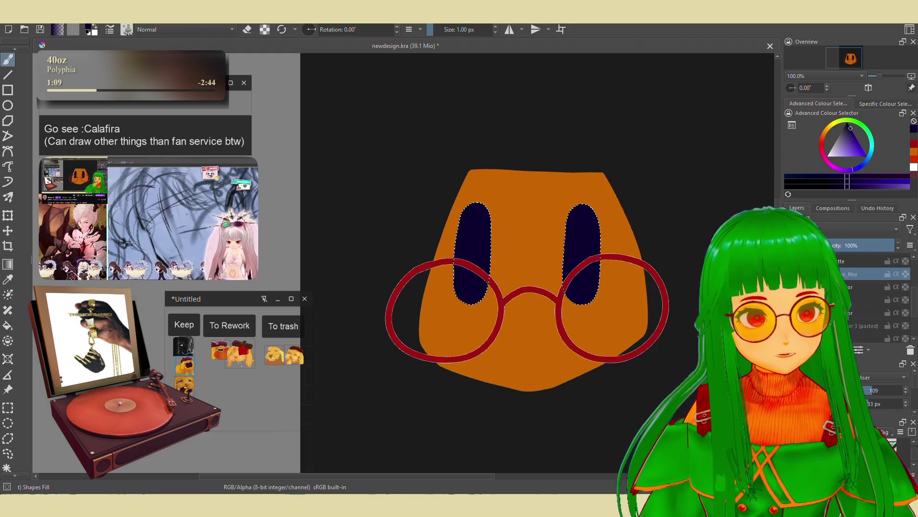
Show the Nez layer and magic-wand select the white nose and mouth.
left_click(795, 274)
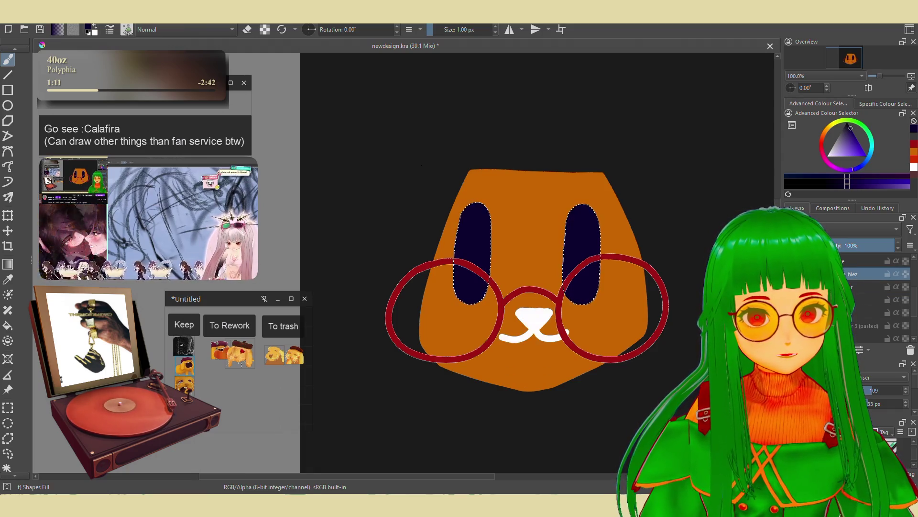
left_click(795, 274)
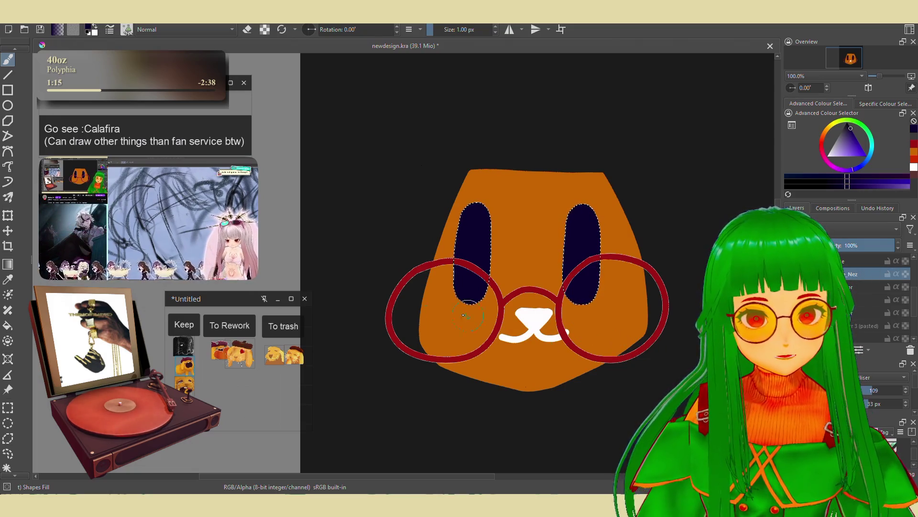
left_click(7, 467)
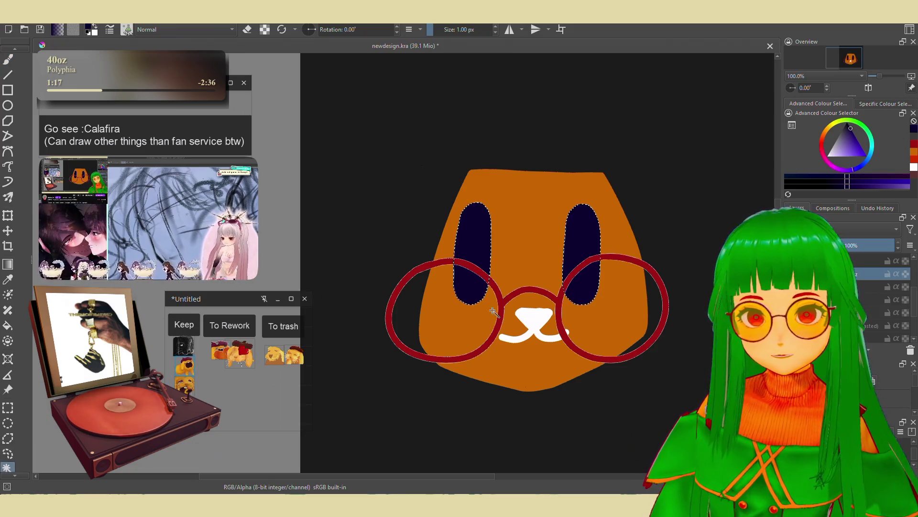
left_click(547, 319)
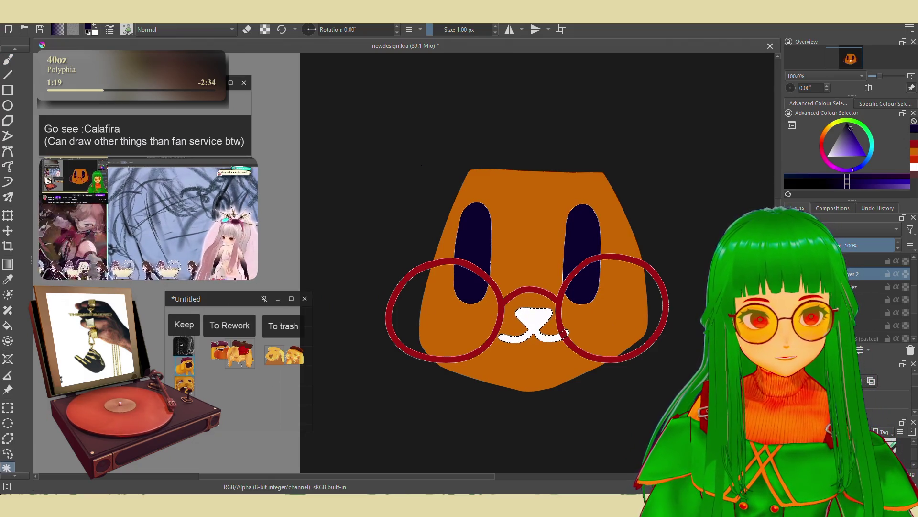
Add a new layer named Nez_Color above the Nez layer.
key("Insert")
double_click(840, 272)
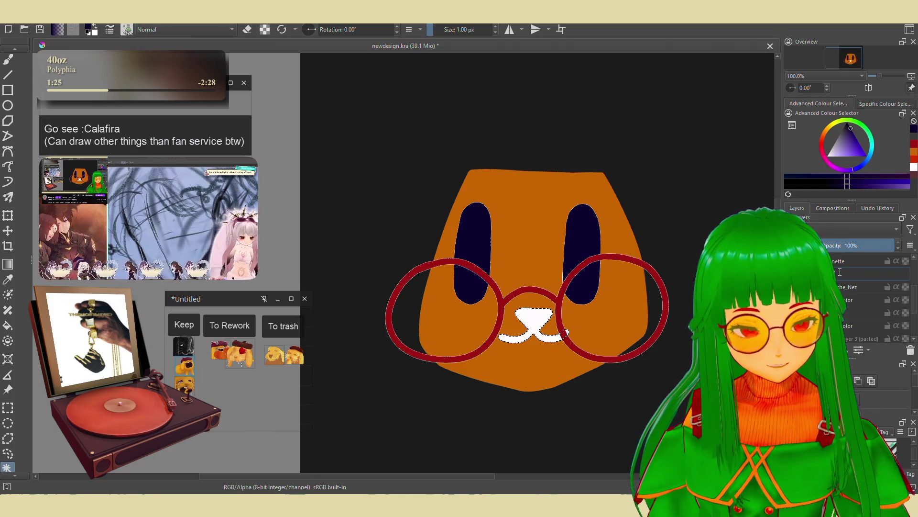
type("Nez_Color")
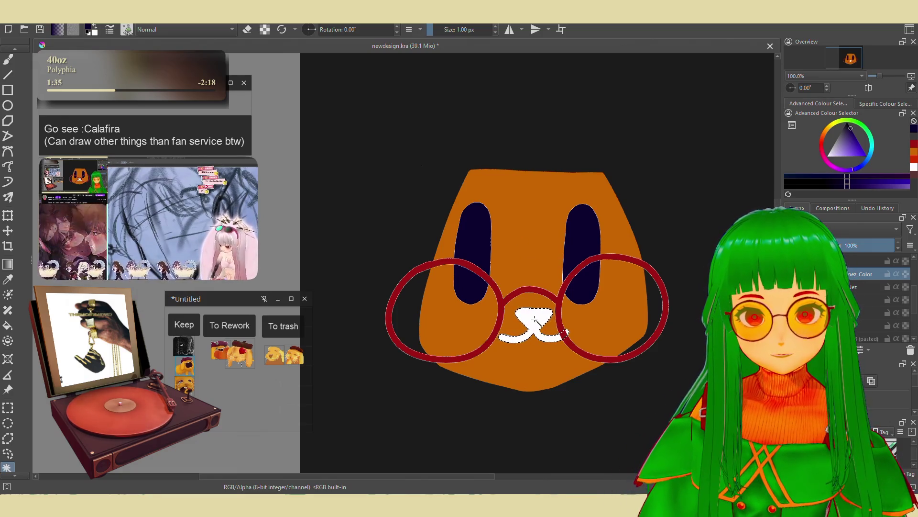
left_click(8, 59)
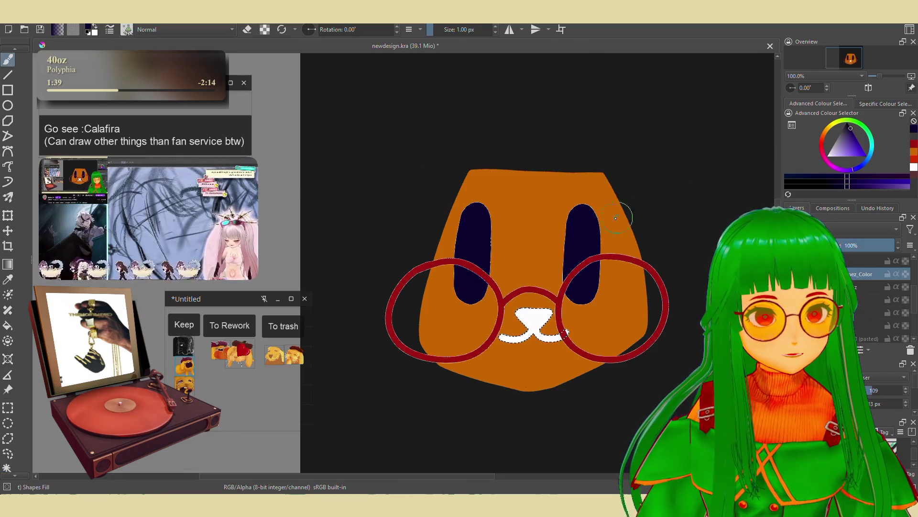
Fill the selected nose and mouth with dark brown darkened from the head's orange, then select the Side layer.
left_click(552, 230, "ctrl")
mouse_move(853, 139)
left_mouse_down()
mouse_move(859, 130)
mouse_move(851, 129)
left_mouse_up()
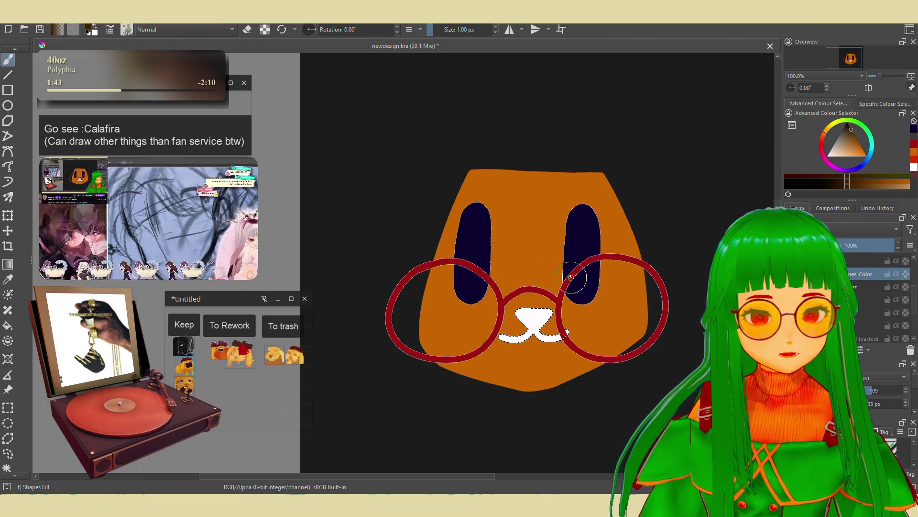
key("shift+BackSpace")
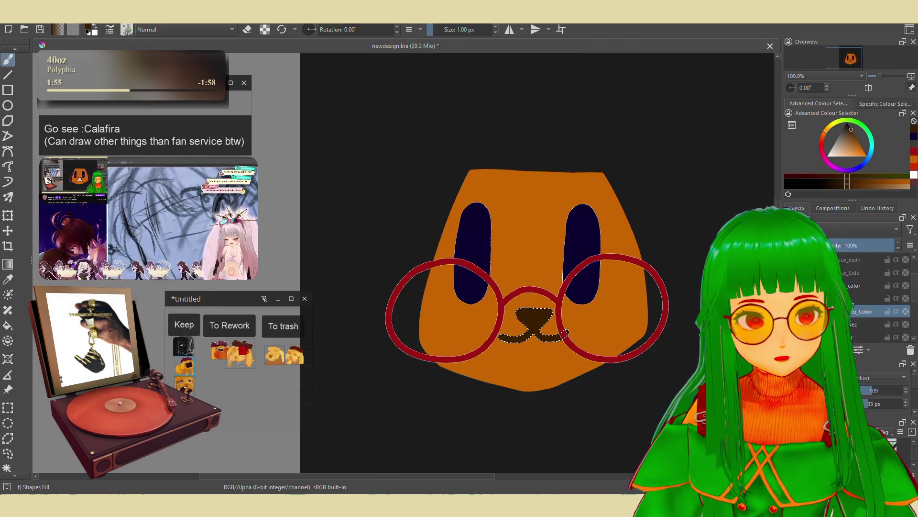
left_click(846, 273)
scroll(845, 273, "up", 1)
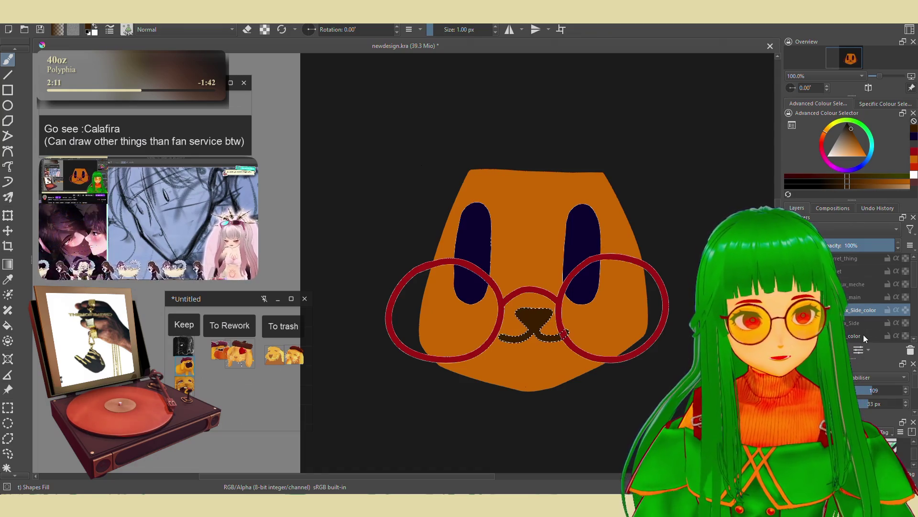
Reveal the two white ear shapes, select both, and move to the side_color layer.
key("ctrl+z")
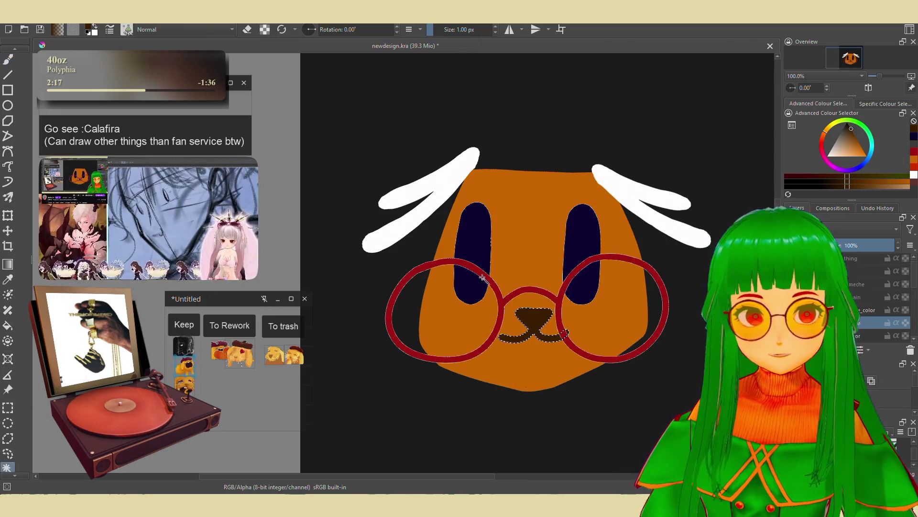
left_click(443, 196)
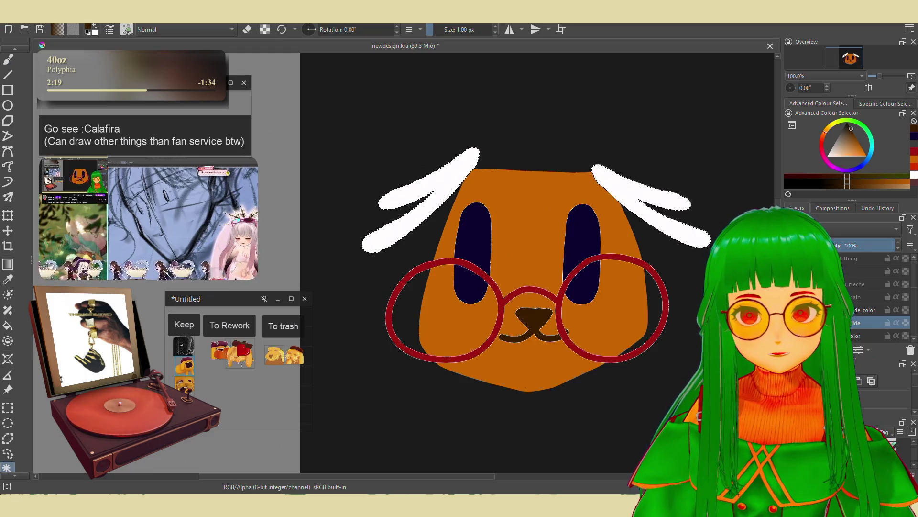
key("ctrl+x")
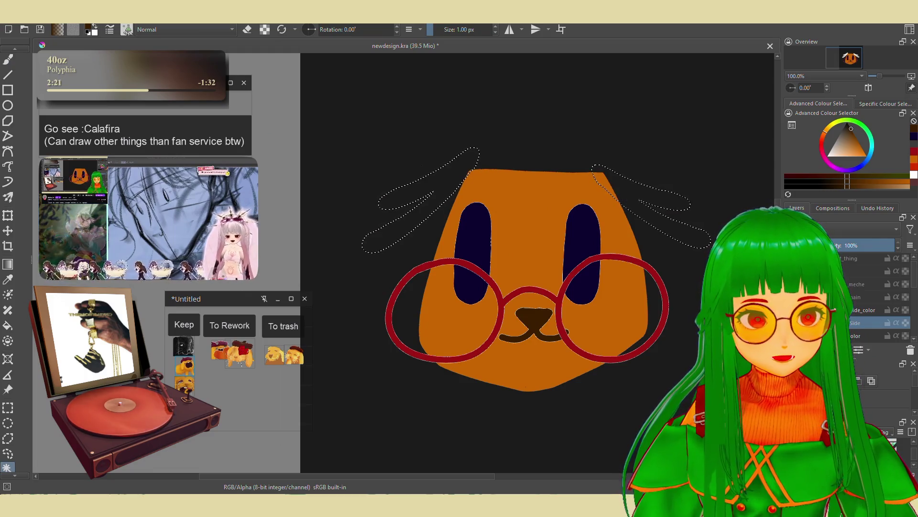
key("Page_Up")
key("ctrl+alt+v")
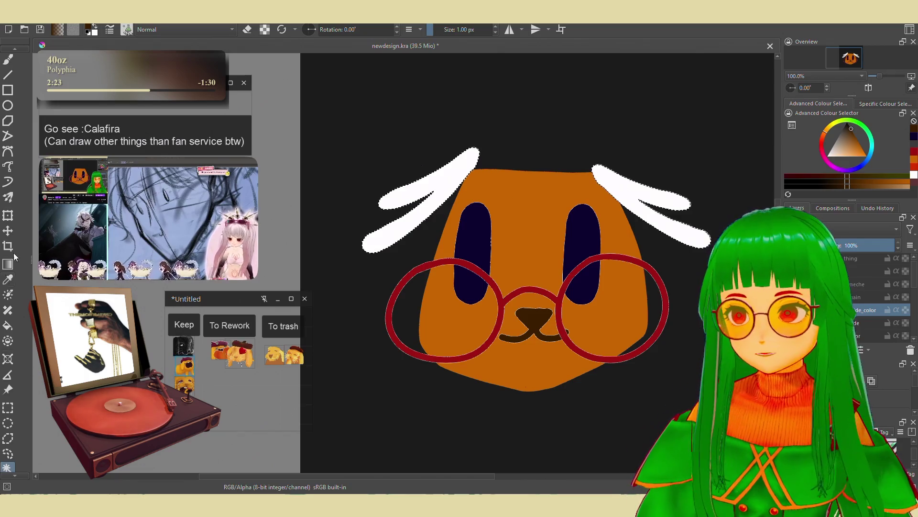
left_click(10, 59)
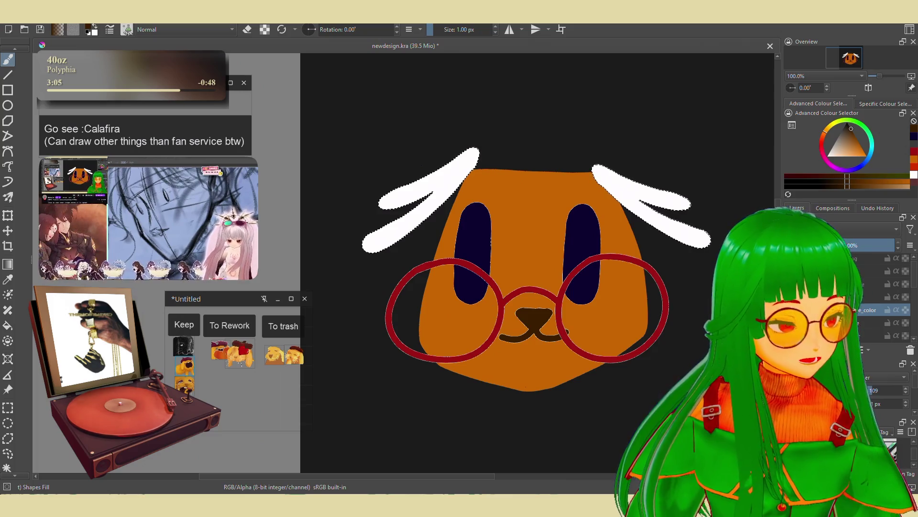
scroll(231, 383, "down", 2)
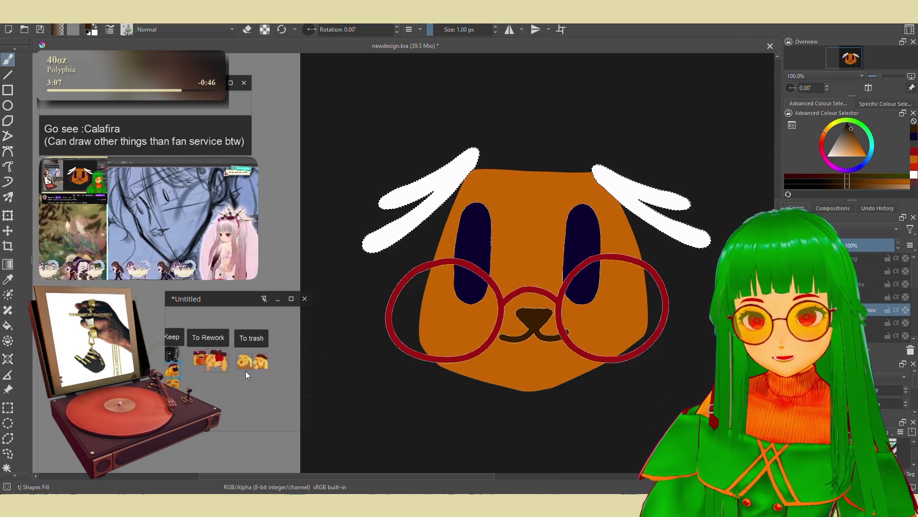
Bring the green character thumbnail into view on the reference board and sample its green.
mouse_move(288, 394)
left_mouse_down()
mouse_move(297, 397)
mouse_move(272, 421)
left_mouse_up()
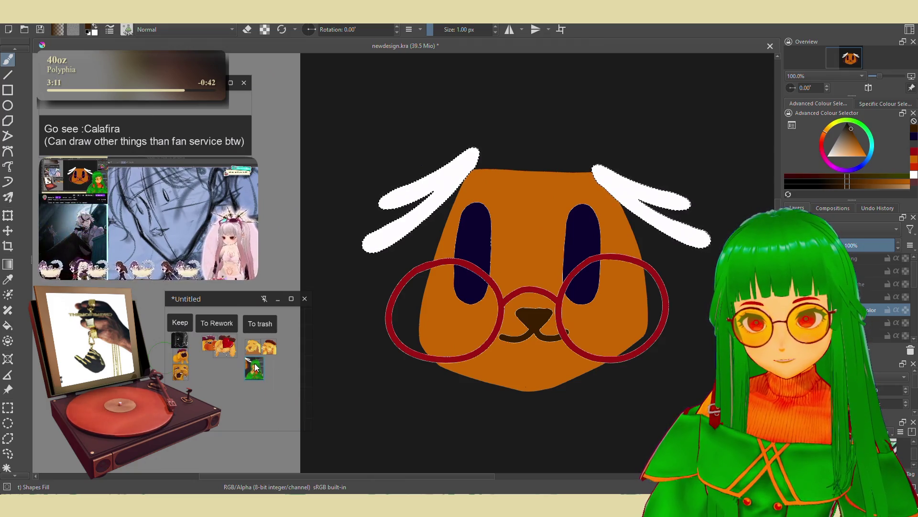
left_click_drag(256, 367, 257, 373)
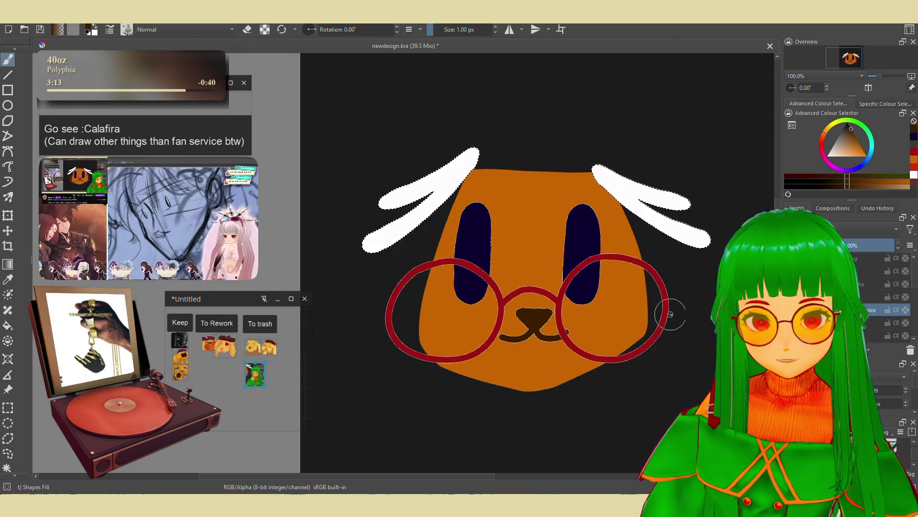
scroll(753, 327, "down", 1)
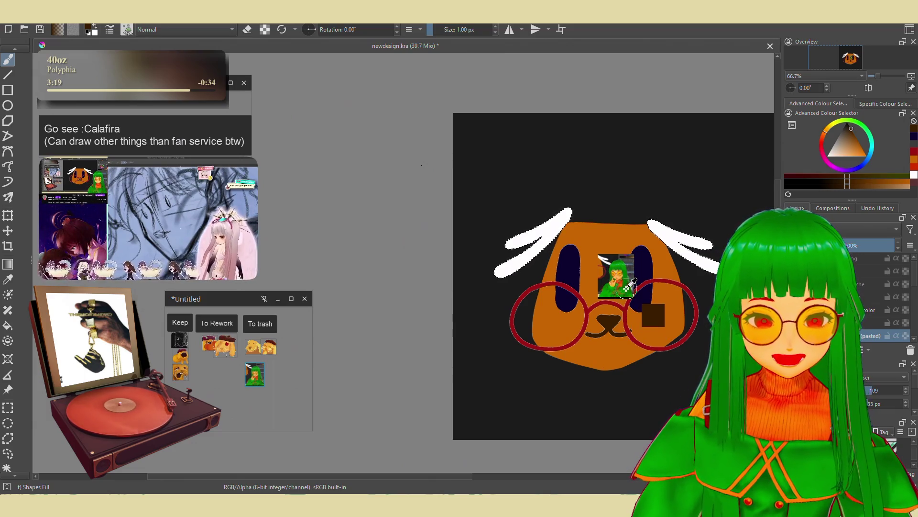
left_click(622, 263, "ctrl")
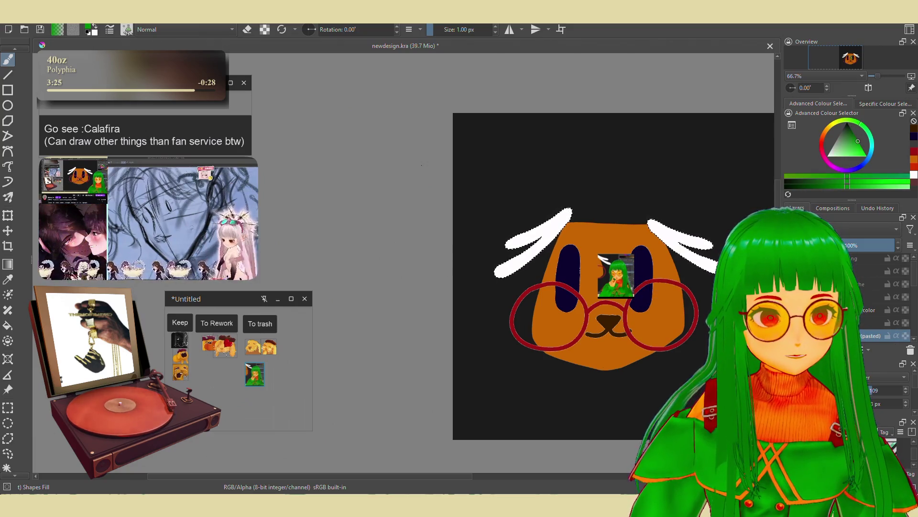
Fill the selected ears with the sampled green at 100% zoom, then move to the layer above.
key("1")
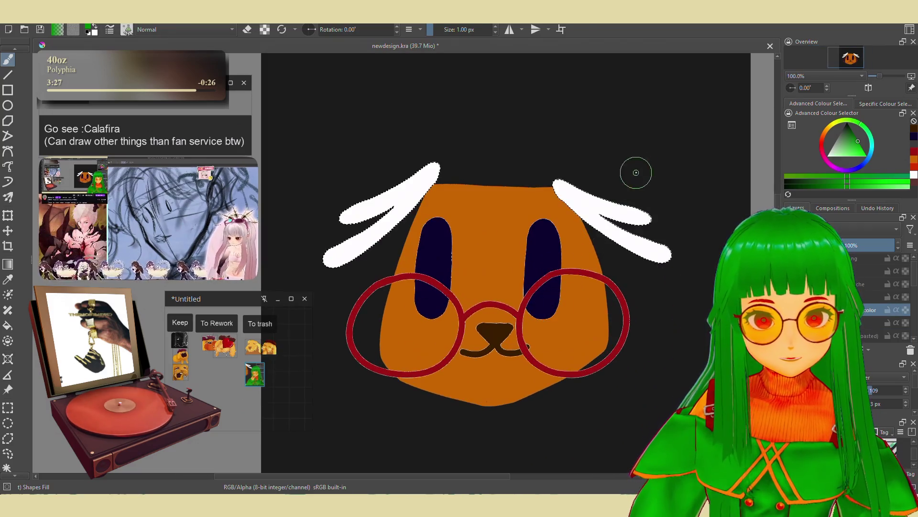
key("shift+BackSpace")
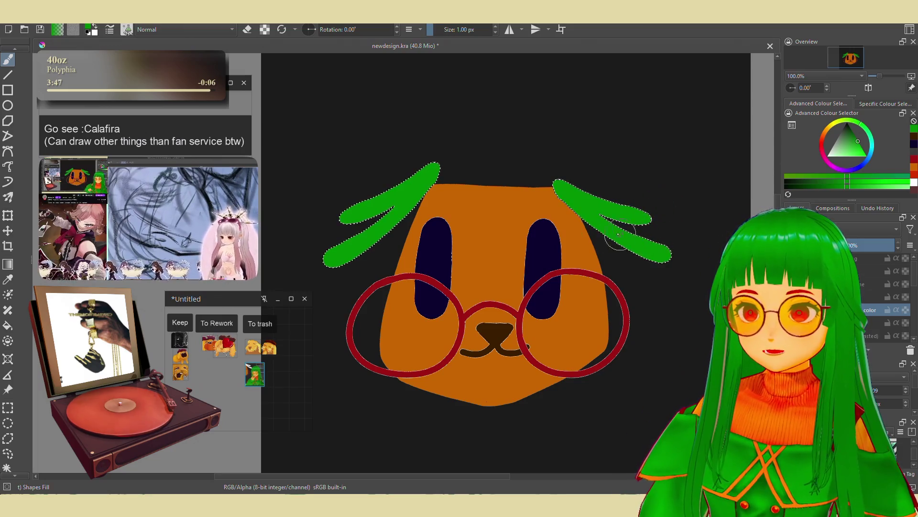
left_click_drag(589, 225, 593, 224)
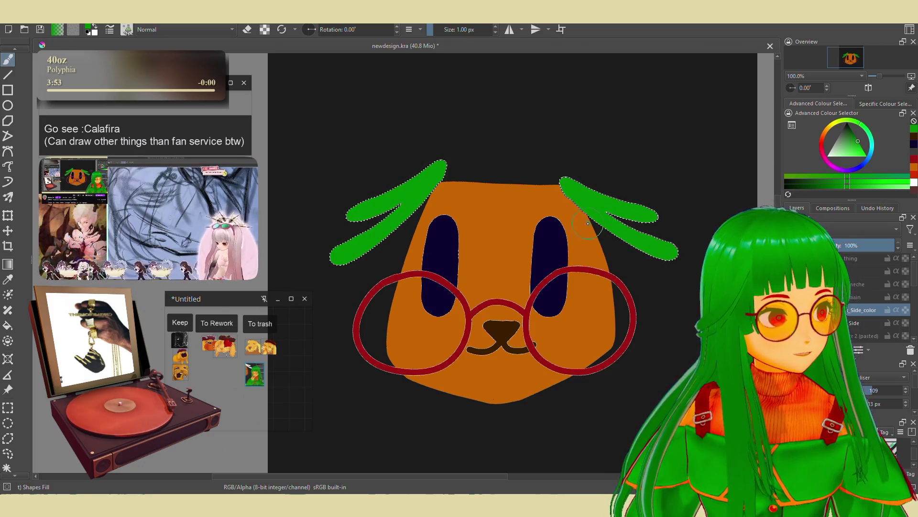
left_click_drag(575, 242, 573, 254)
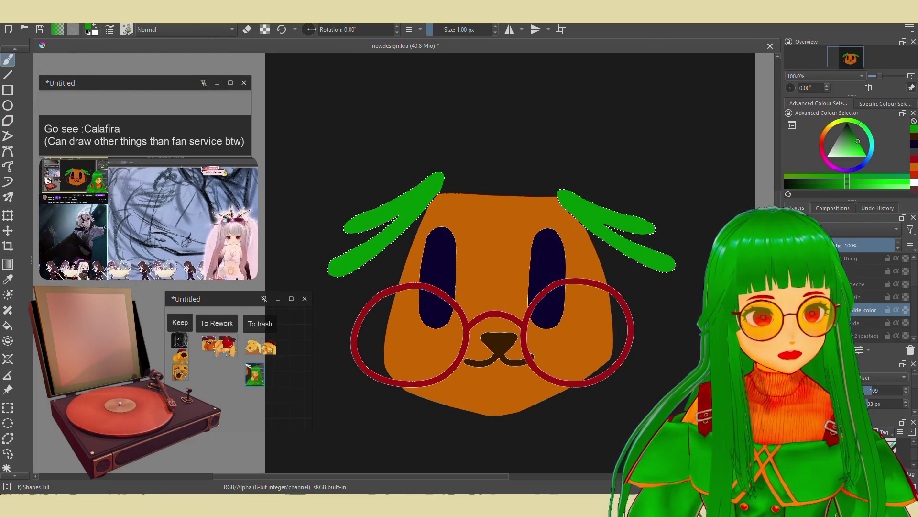
key("Page_Up")
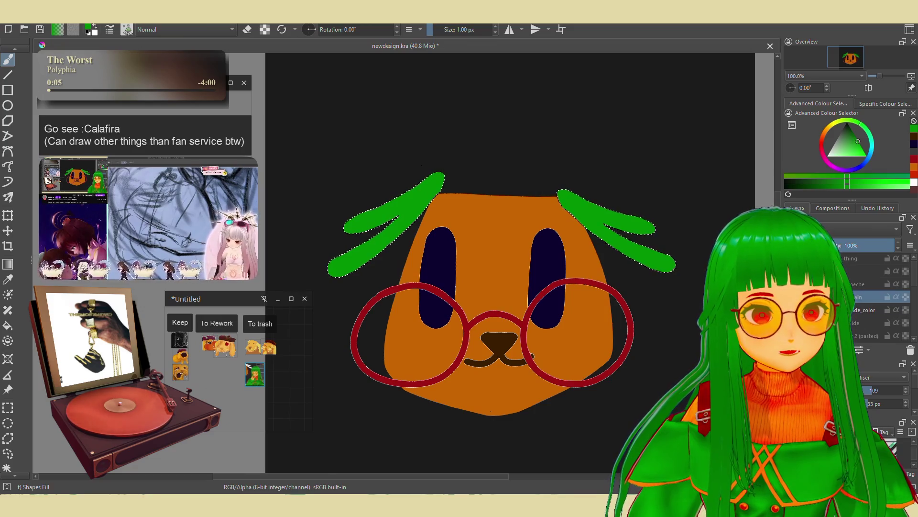
Show the white fringe, move the colour layer up, and rename it to end in Main_Color.
key("Delete")
left_click_drag(866, 335, 871, 297)
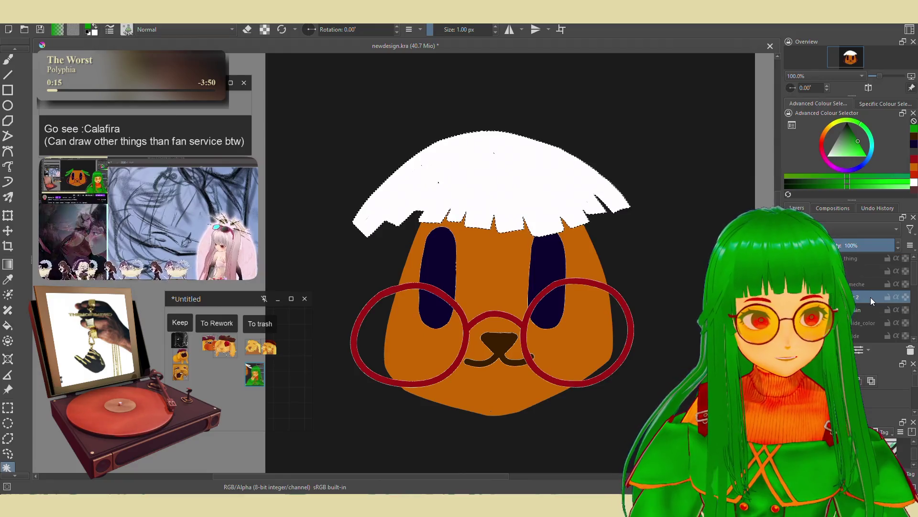
double_click(871, 297)
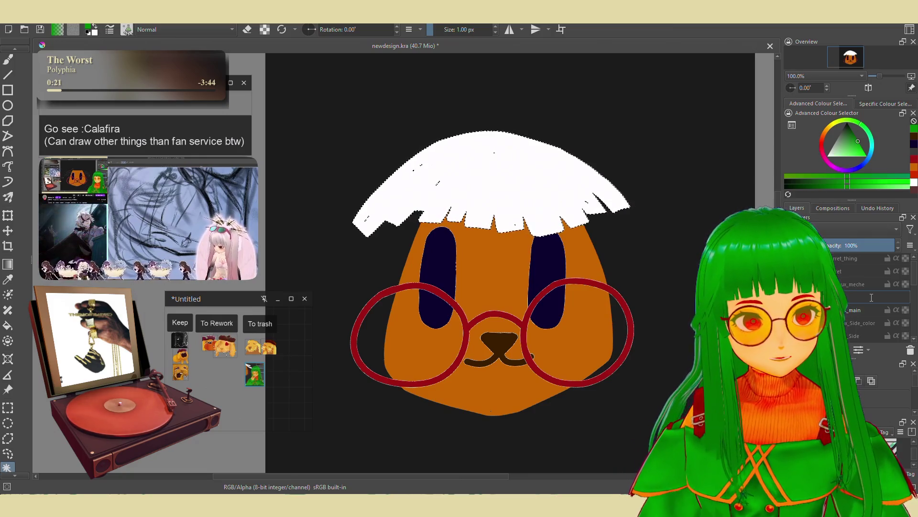
type("Col")
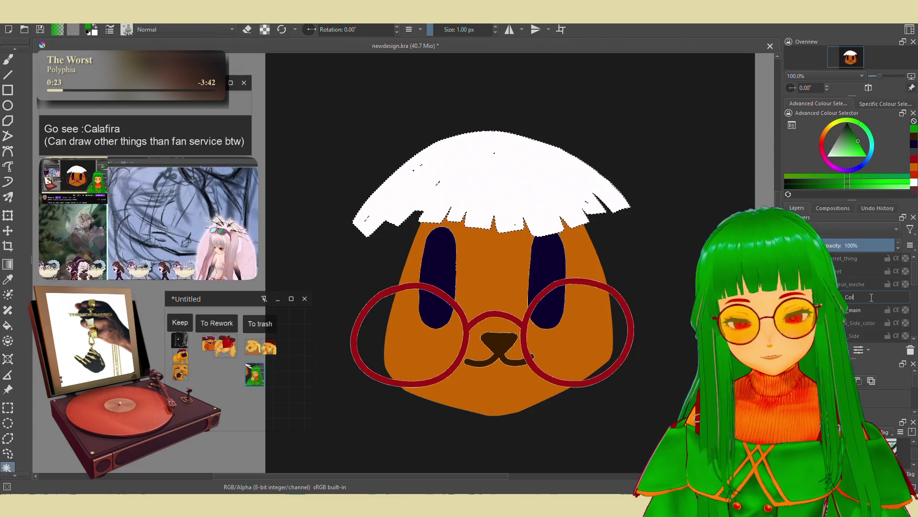
type("or")
key("Return")
Fill the fringe selection with bright green, then move to the side strands layer.
mouse_move(104, 188)
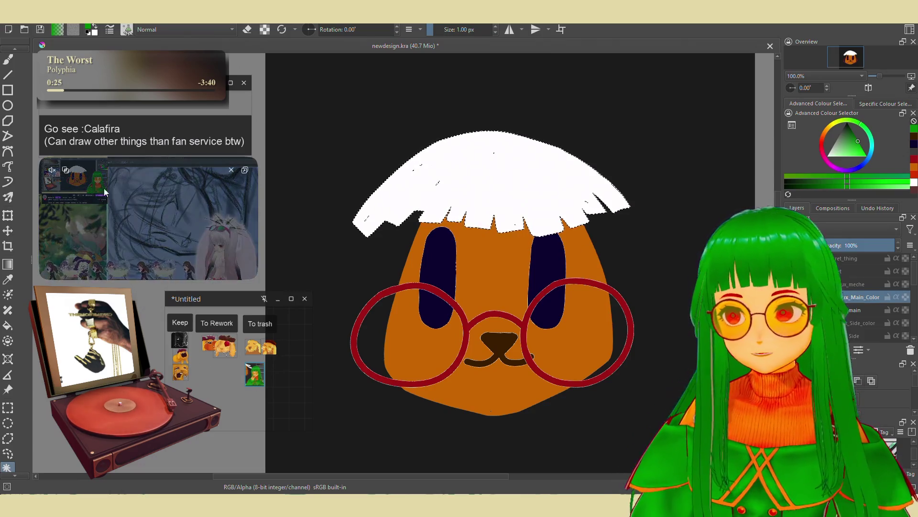
left_click(10, 58)
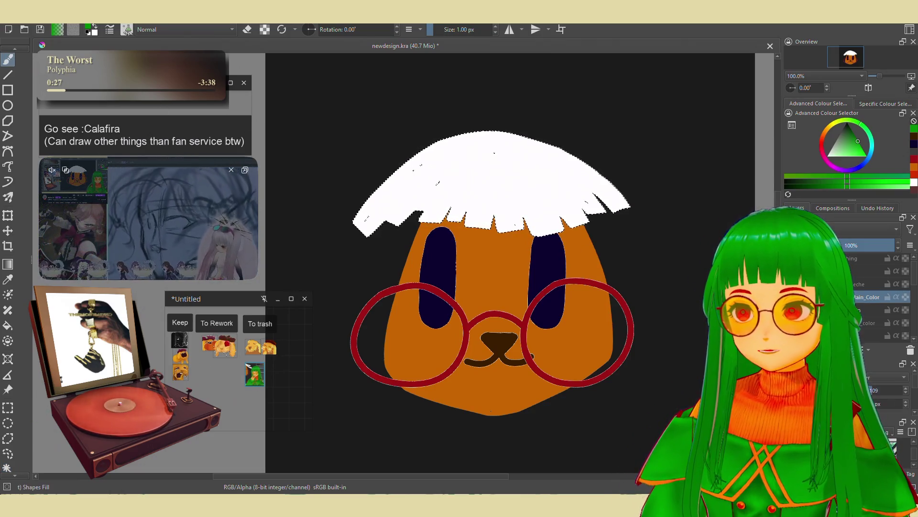
left_click(854, 136)
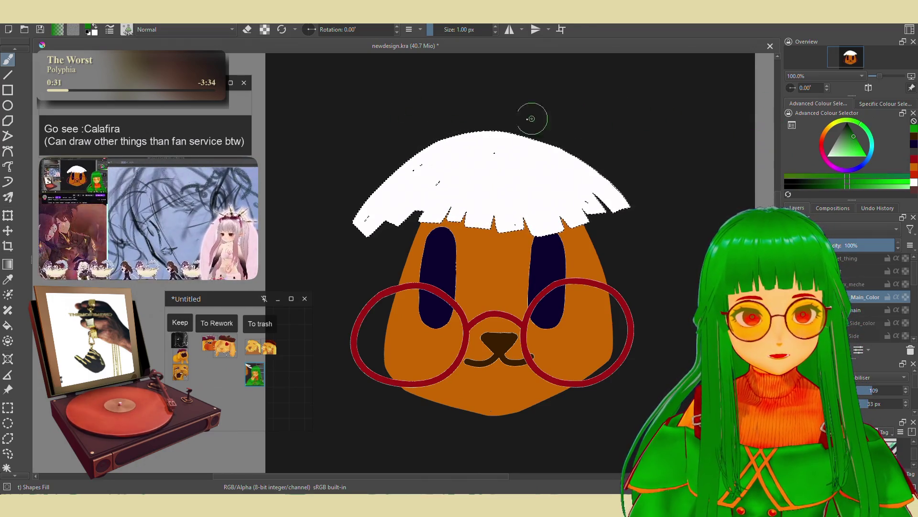
key("shift+BackSpace")
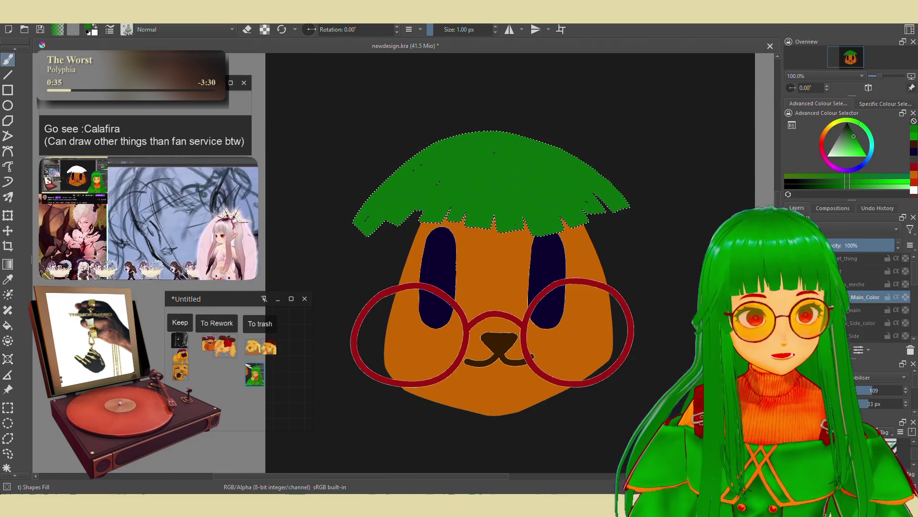
key("ctrl+z")
left_click(856, 284)
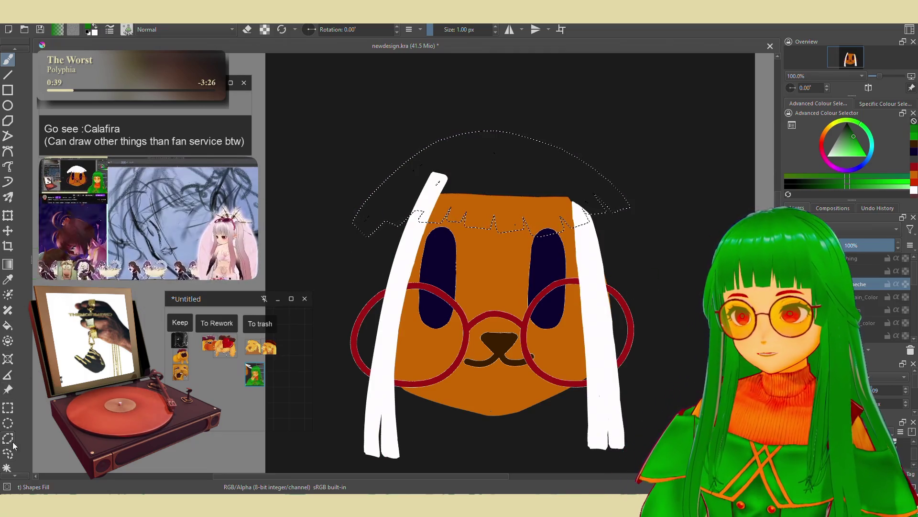
Rename the strands colour layer so it ends in meche_color.
left_click(7, 467)
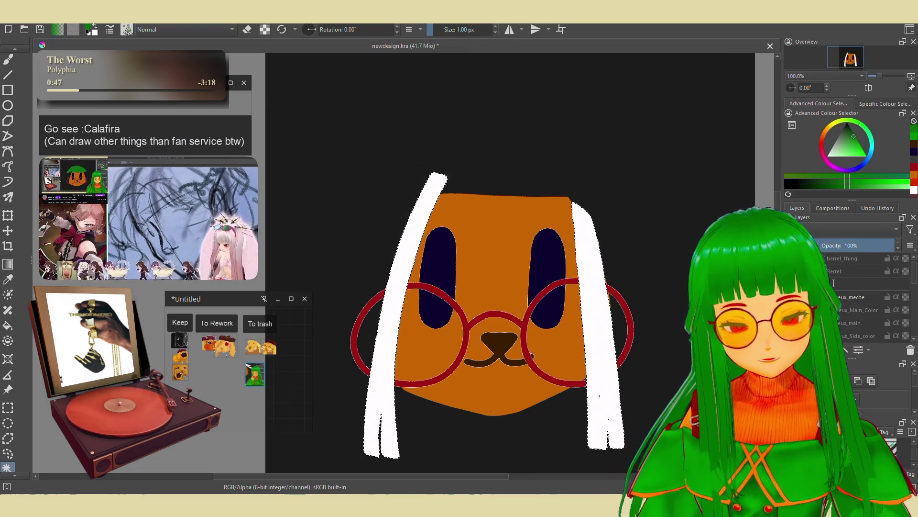
type("mèche")
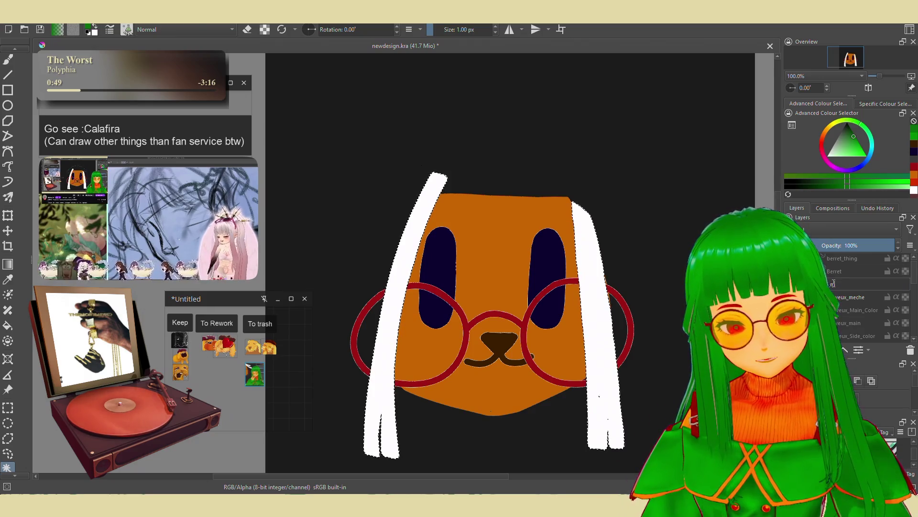
key("BackSpace")
key("BackSpace")
key("BackSpace")
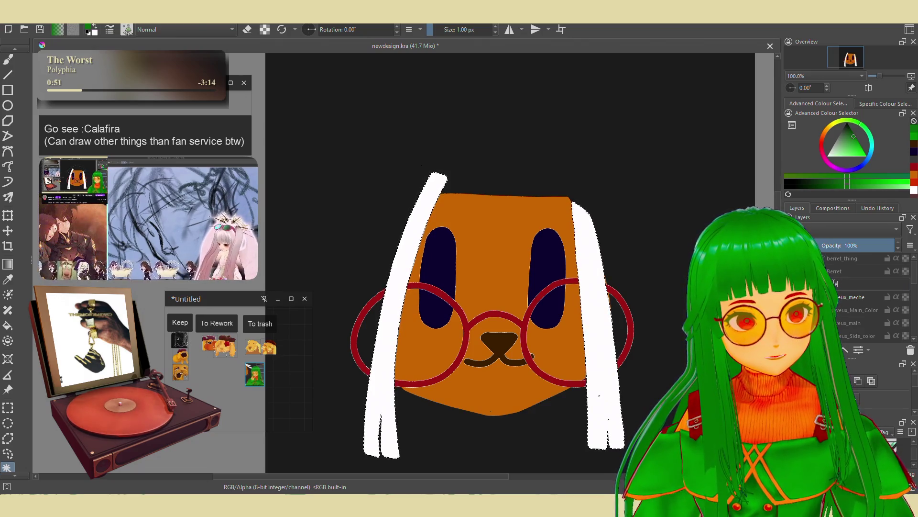
type("che_col")
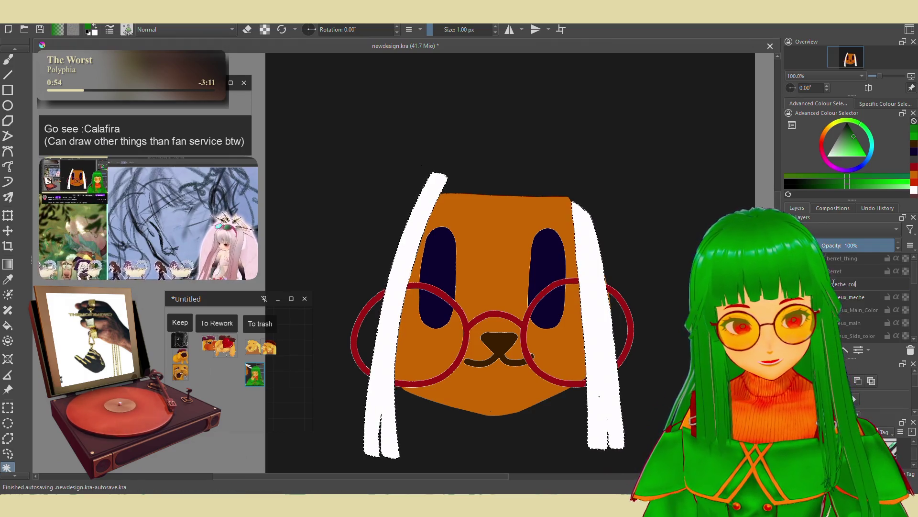
key("Return")
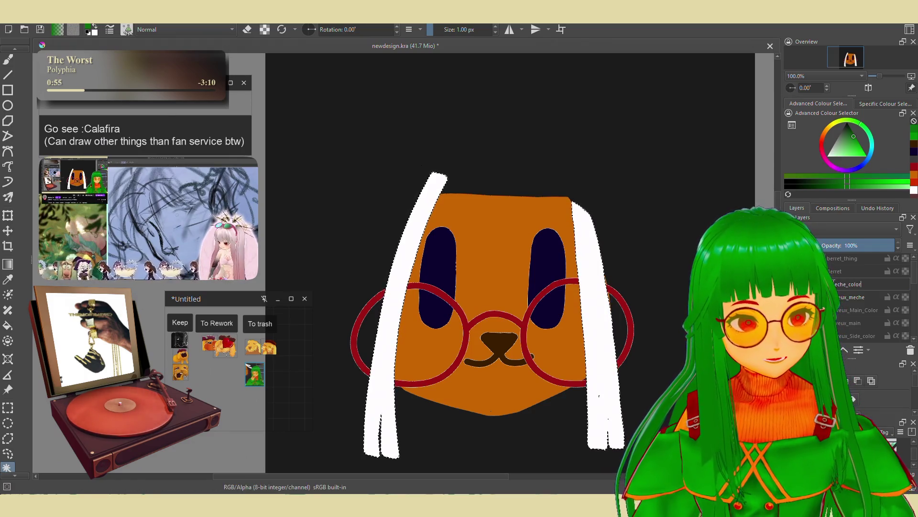
key("Return")
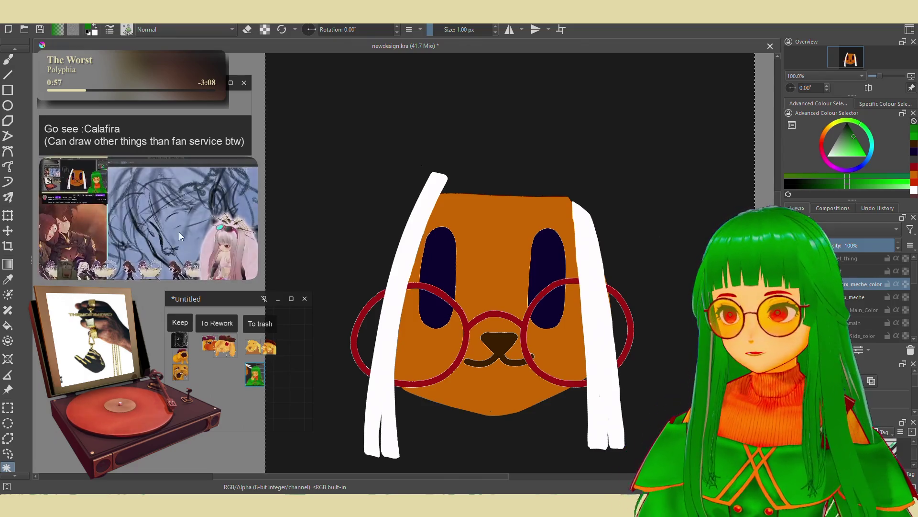
Select both white hair shapes on the layer below, then return to the meche_color layer.
key("Page_Down")
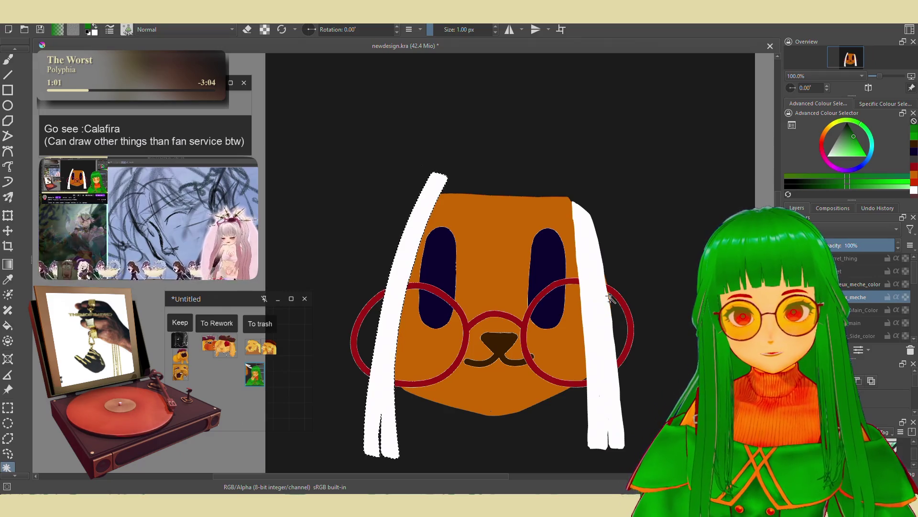
left_click(608, 299)
key("Page_Up")
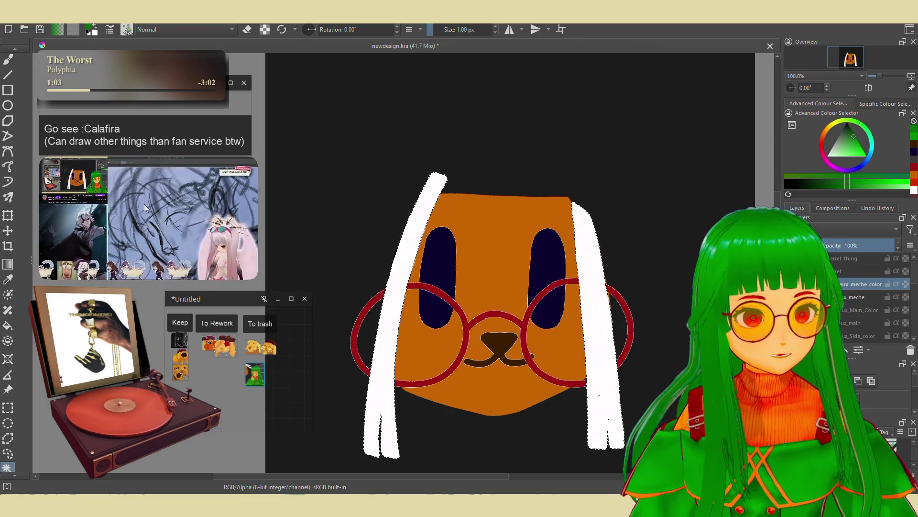
key("b")
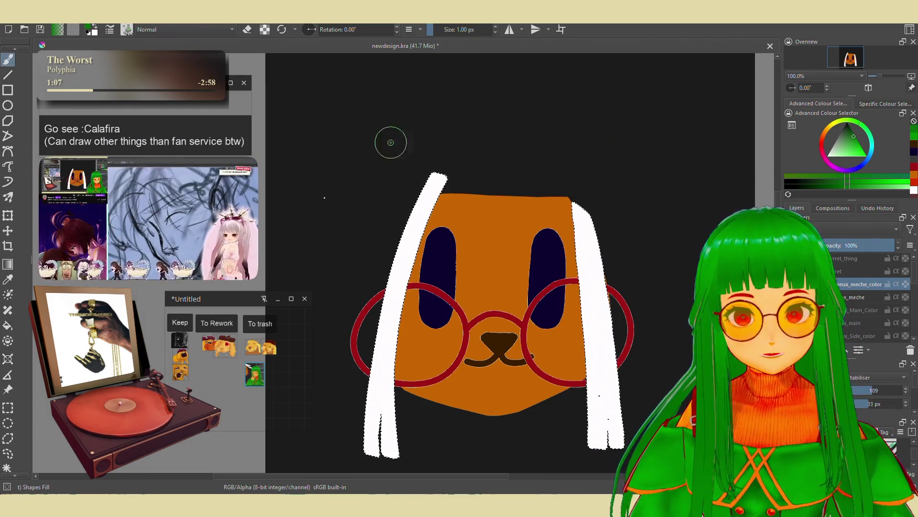
Fill both hair locks with green and make the beret sketch layer active.
left_click_drag(433, 184, 420, 474)
key("shift+BackSpace")
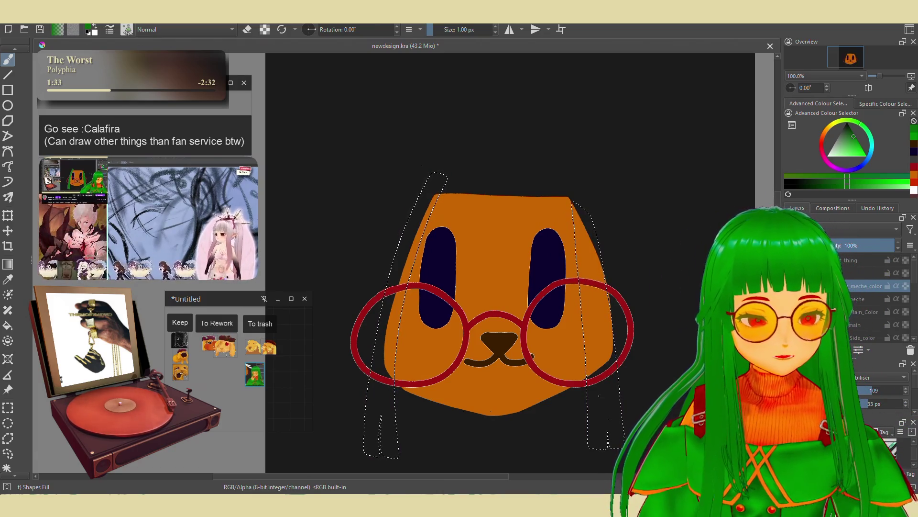
left_click(857, 273)
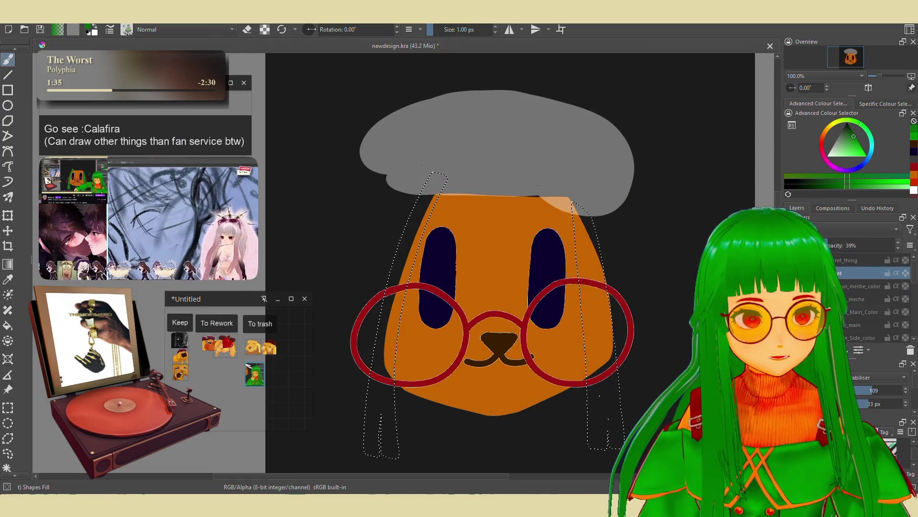
Magic-wand select the grey beret shape and delete its grey pixels.
left_click(792, 273)
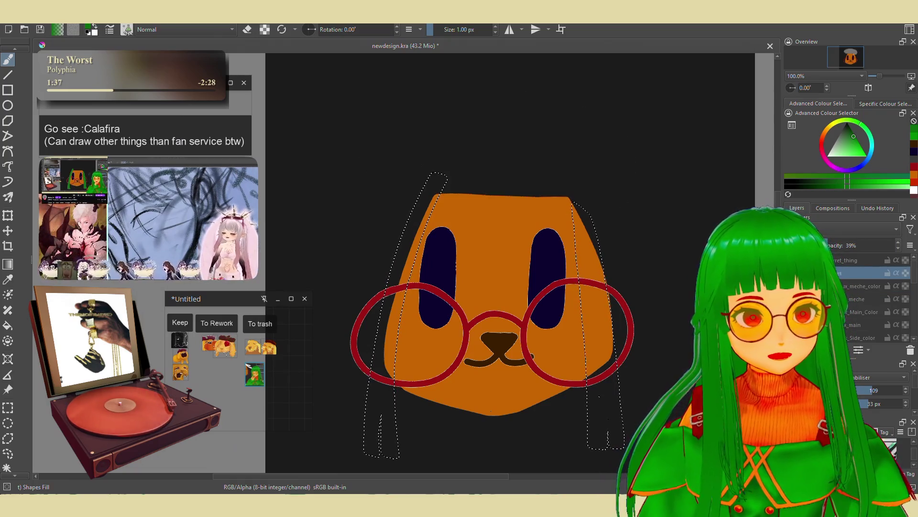
left_click(792, 272)
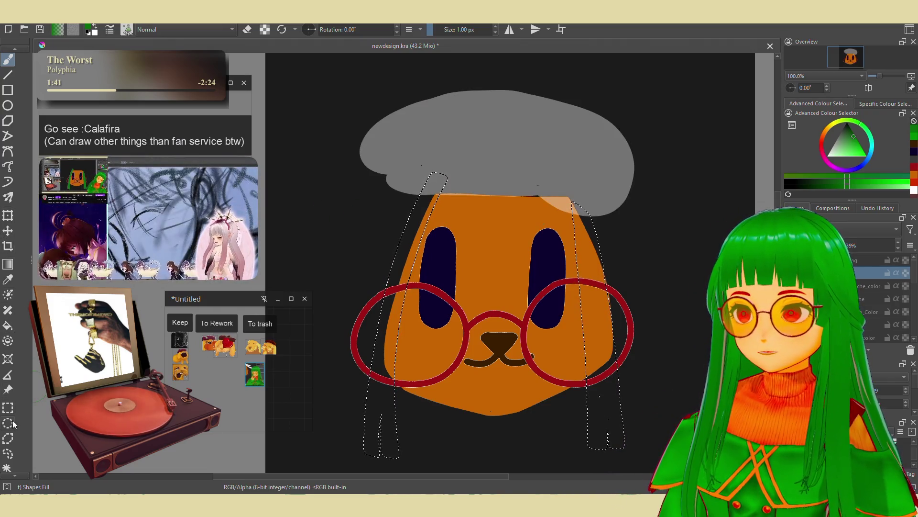
left_click(7, 468)
left_click(492, 137)
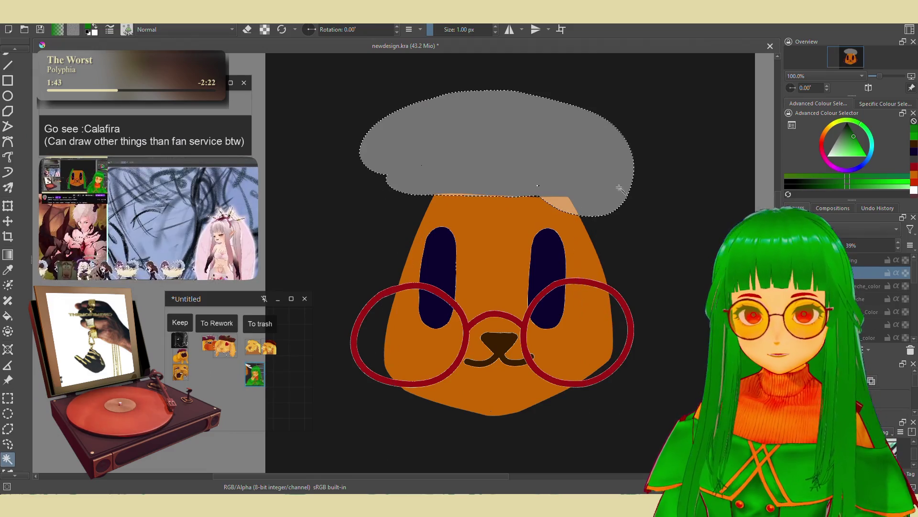
key("Delete")
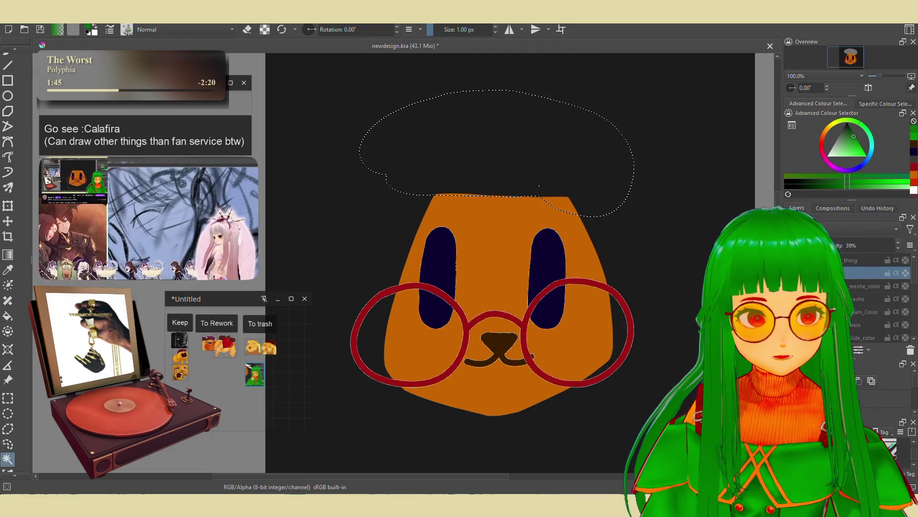
Add a new _color layer and fill the beret selection with the glasses' dark red.
key("Insert")
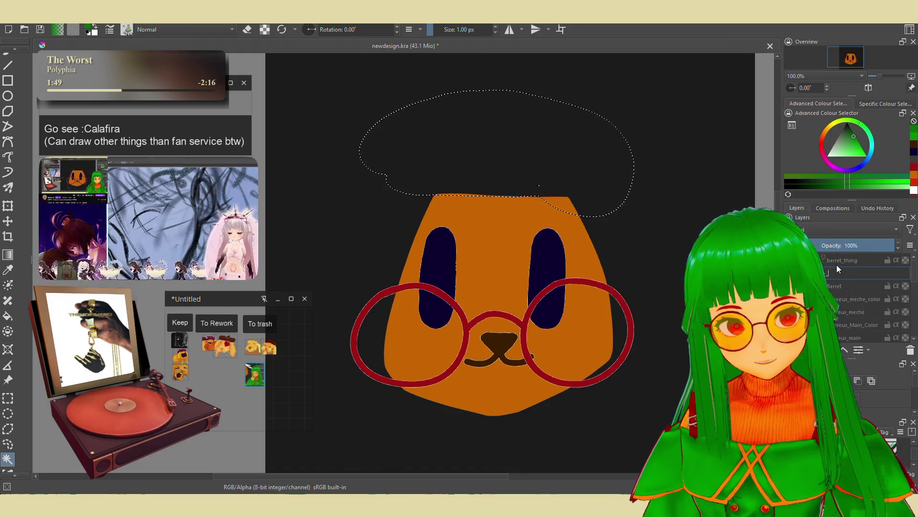
type("et_")
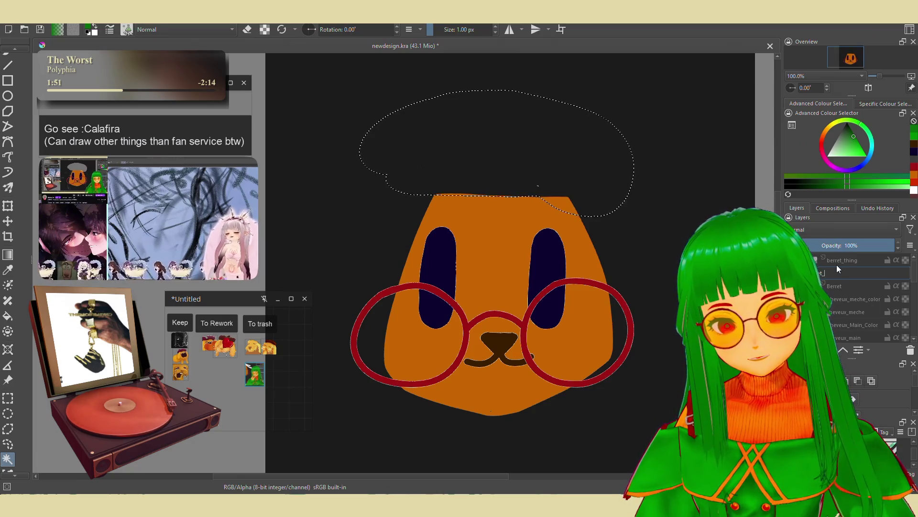
type("color")
key("Return")
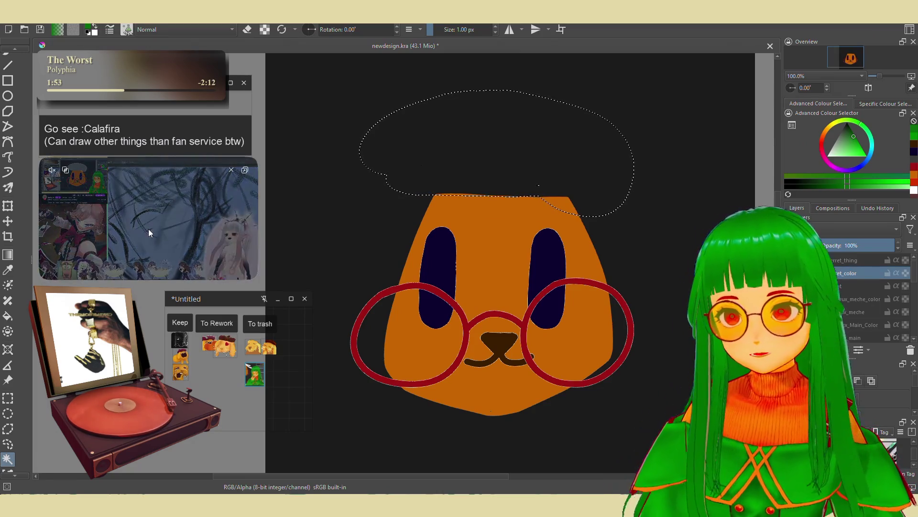
scroll(6, 58, "up", 3)
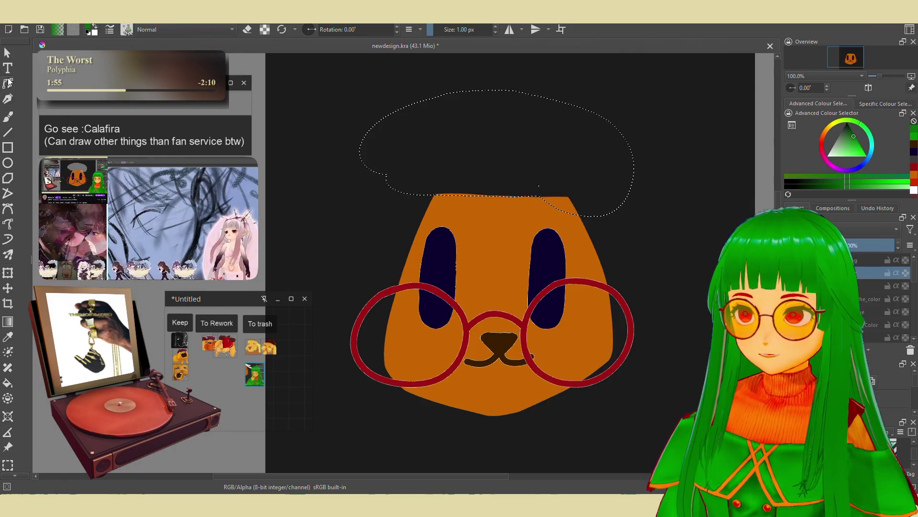
left_click(8, 117)
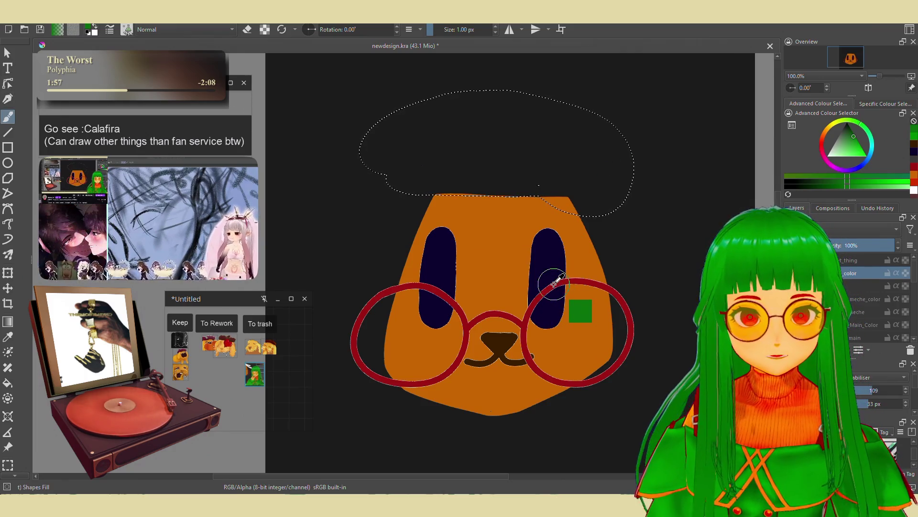
left_click(550, 287, "ctrl")
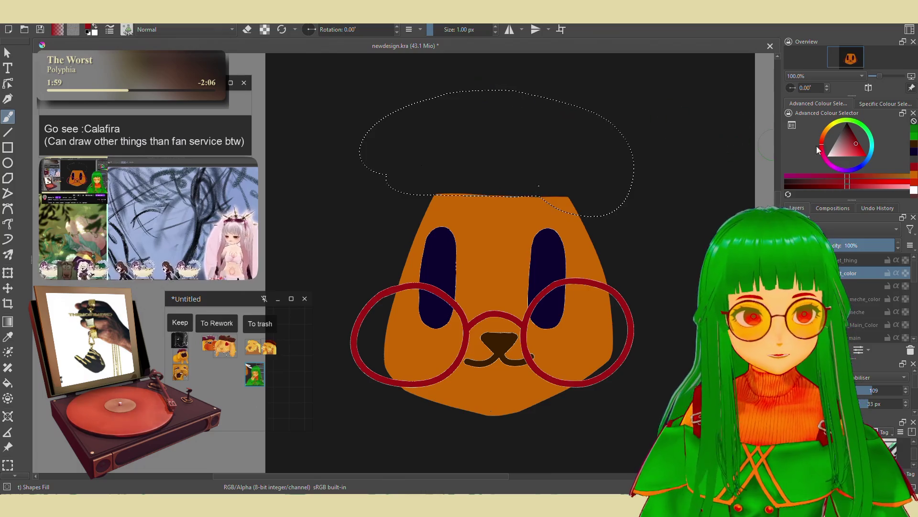
left_click(853, 140)
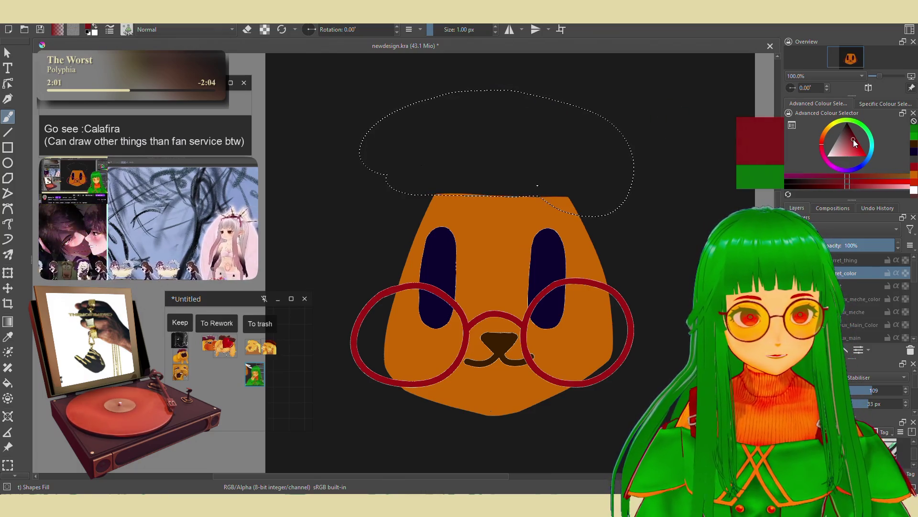
key("shift+BackSpace")
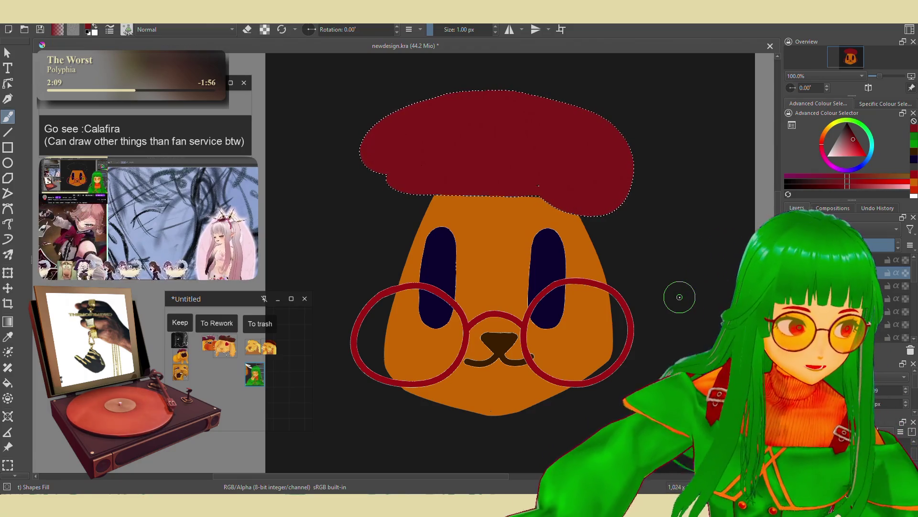
Paint a white patch on the beret's top right with the Wet Paint brush, then hide the red fill.
right_click(680, 296)
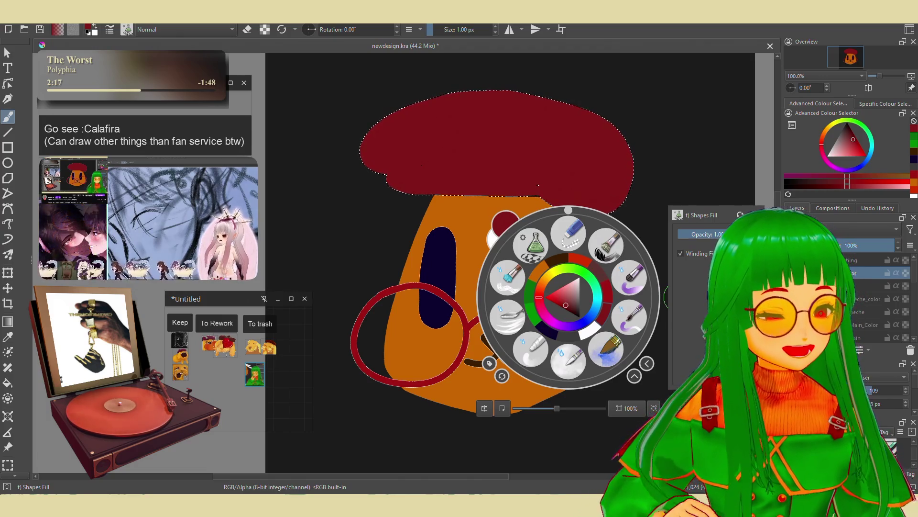
left_click(632, 276)
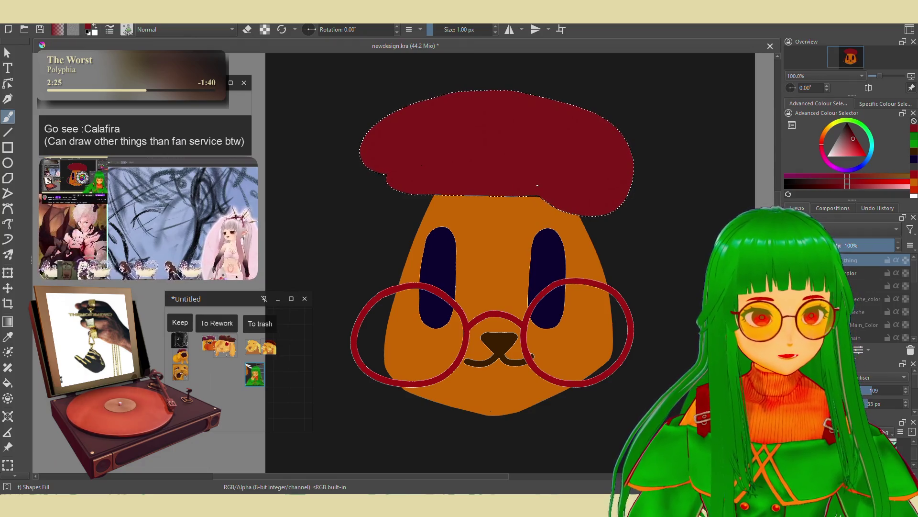
left_click_drag(538, 131, 591, 101)
key("Delete")
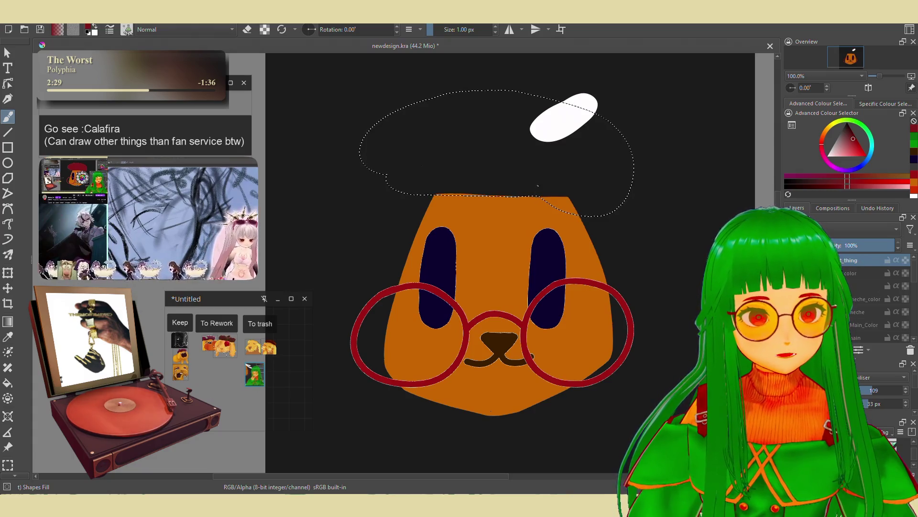
Add a new _d layer and try a dark red stroke in the beret, then undo it.
key("Insert")
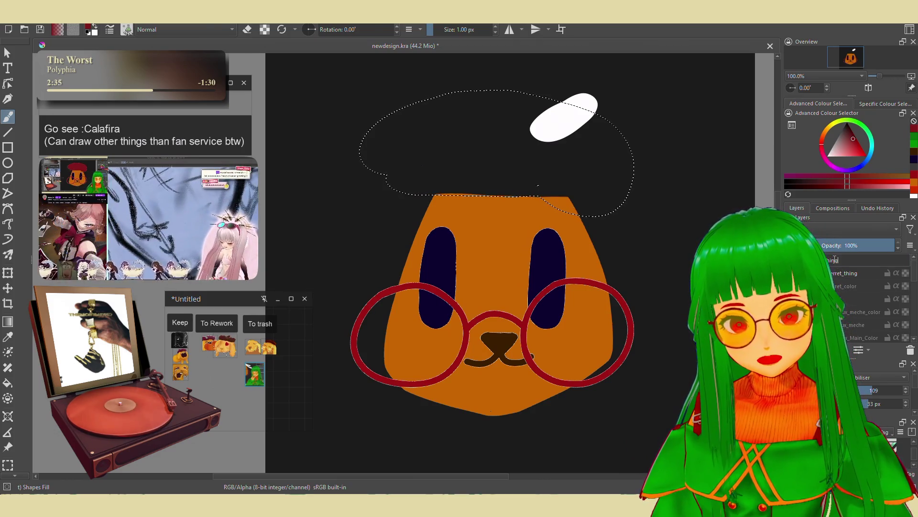
type("_d")
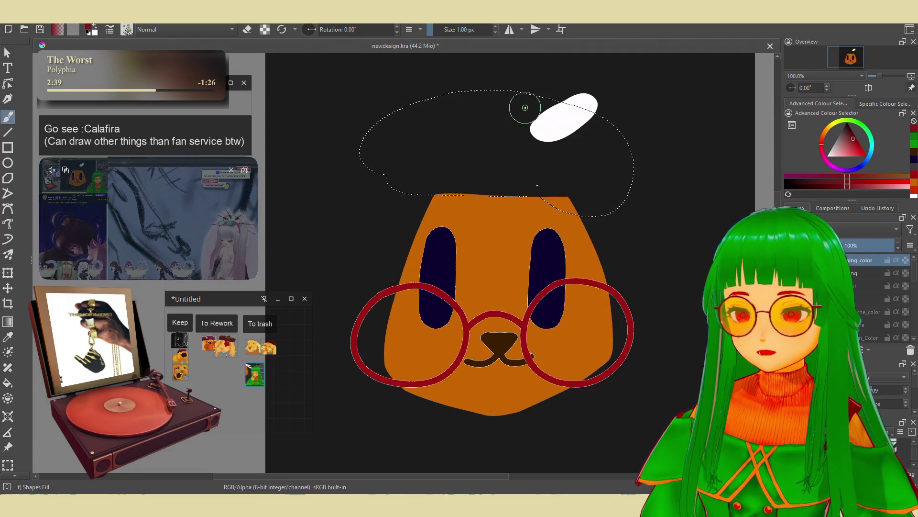
left_click(854, 145)
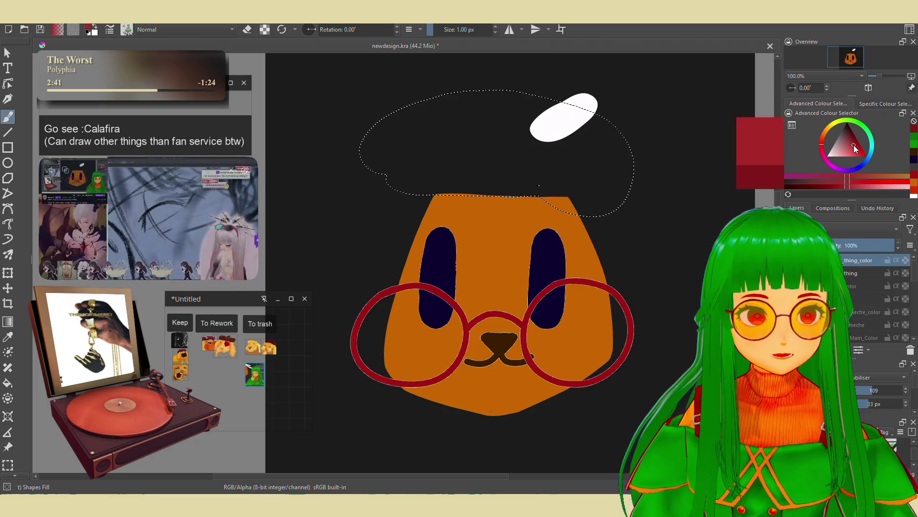
left_click_drag(621, 80, 561, 203)
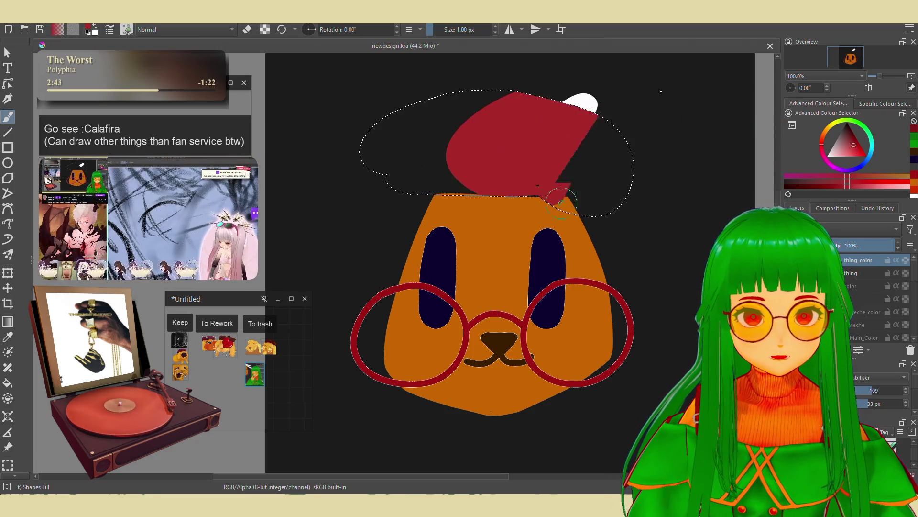
key("ctrl+z")
Return to the white patch layer, clear the beret selection, and fill the patch with red.
left_click(856, 273)
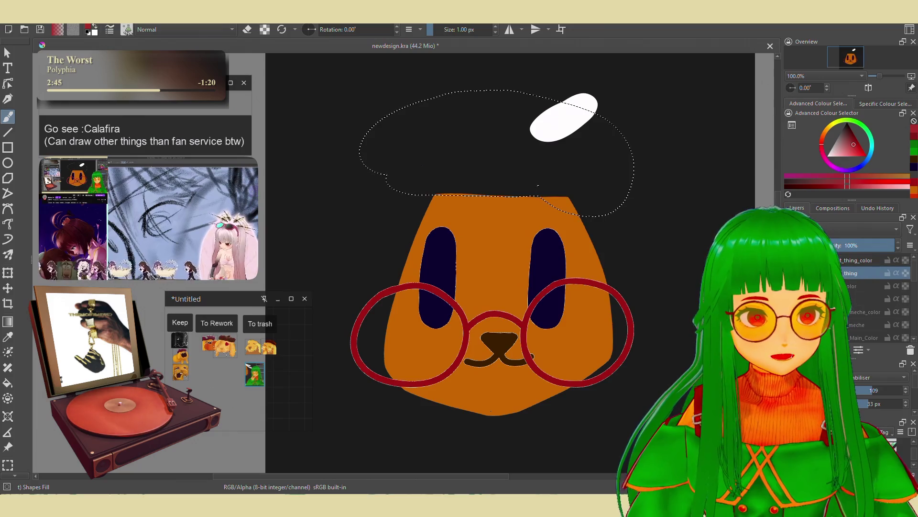
scroll(7, 287, "down", 5)
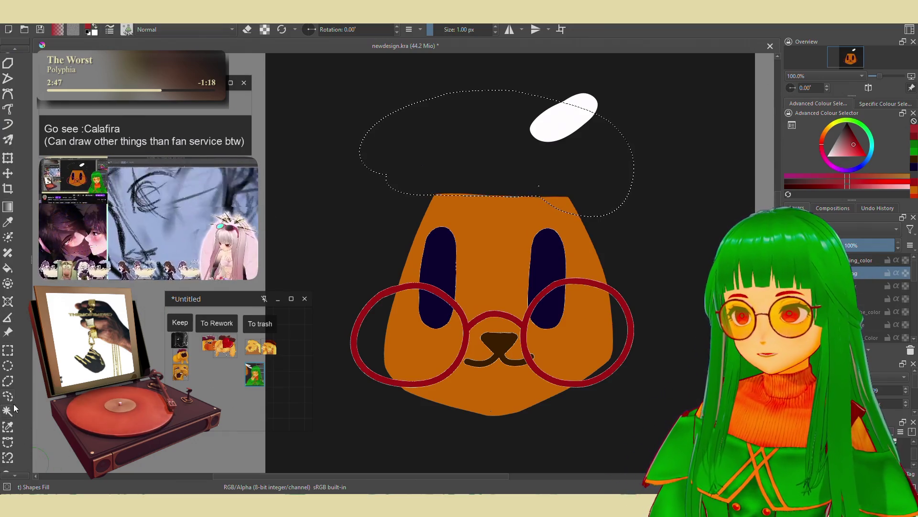
key("ctrl+shift+a")
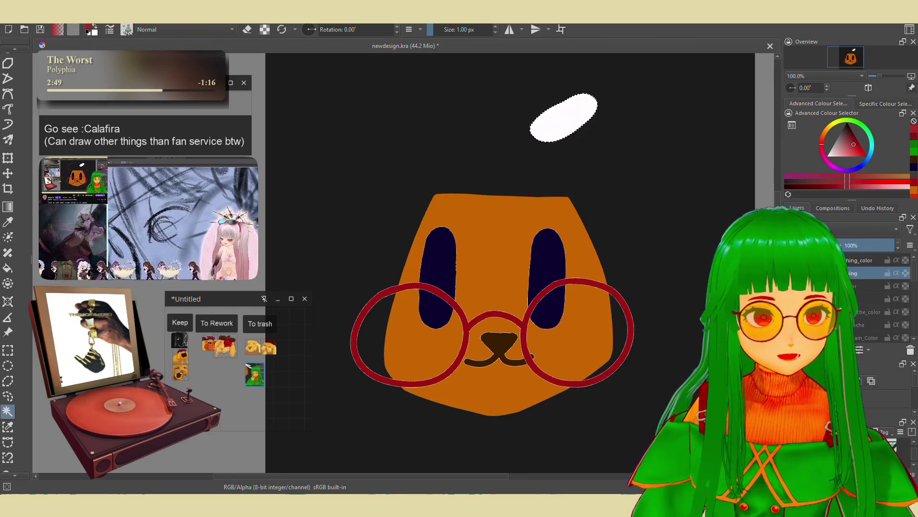
scroll(7, 110, "up", 5)
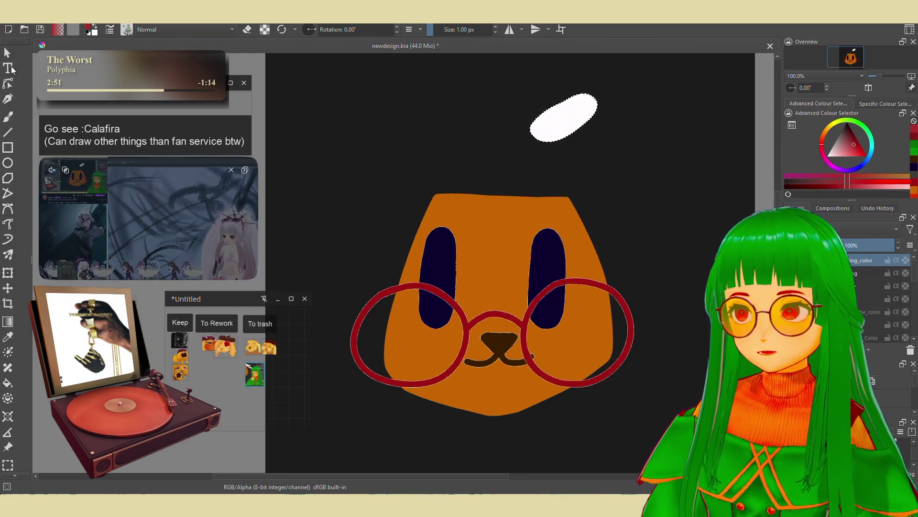
key("shift+BackSpace")
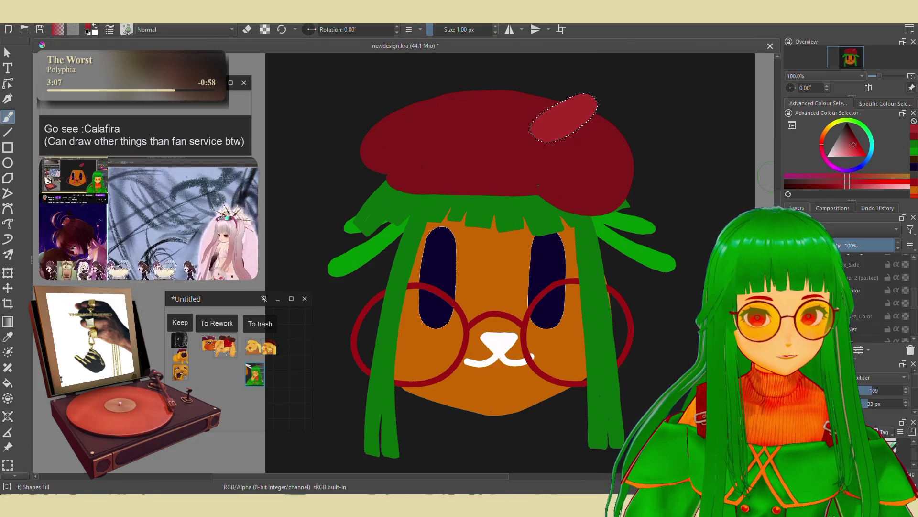
Reveal the white floppy ears layer behind the dog's head and start renaming it.
scroll(866, 296, "down", 2)
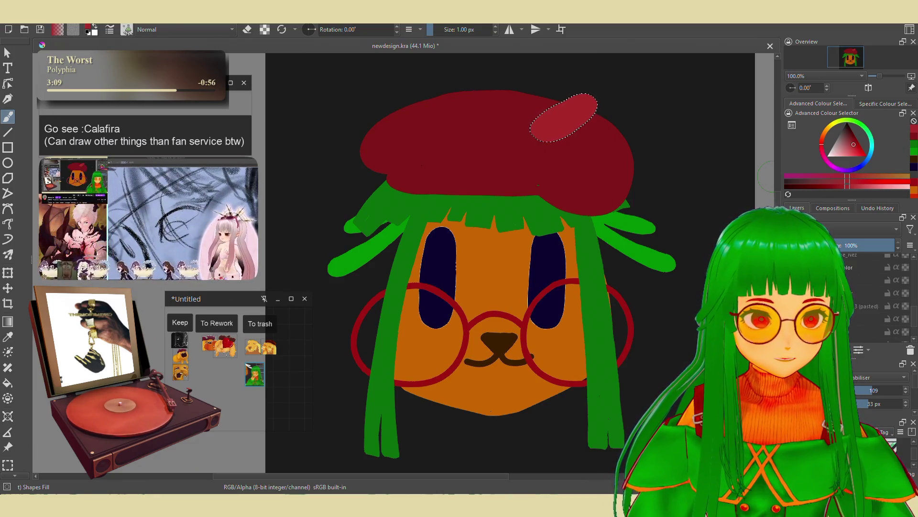
scroll(866, 296, "down", 2)
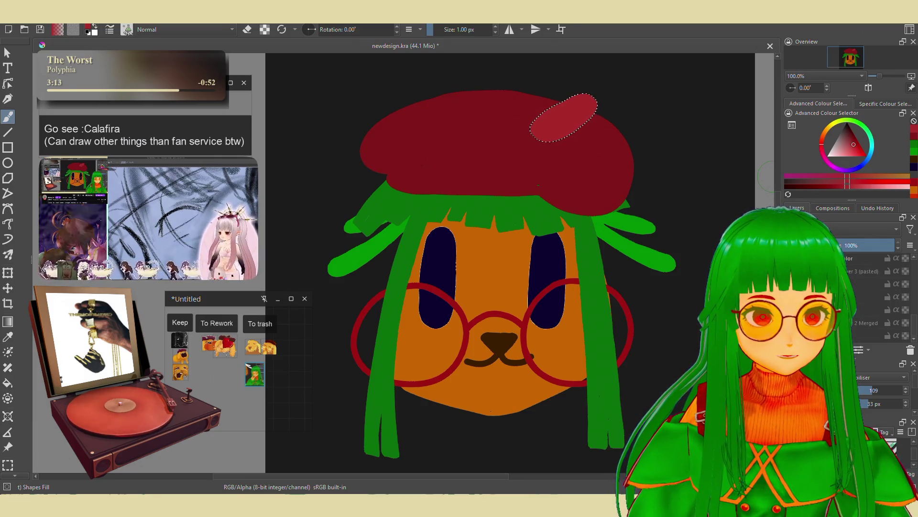
key("ctrl+shift+z")
key("ctrl+shift+z")
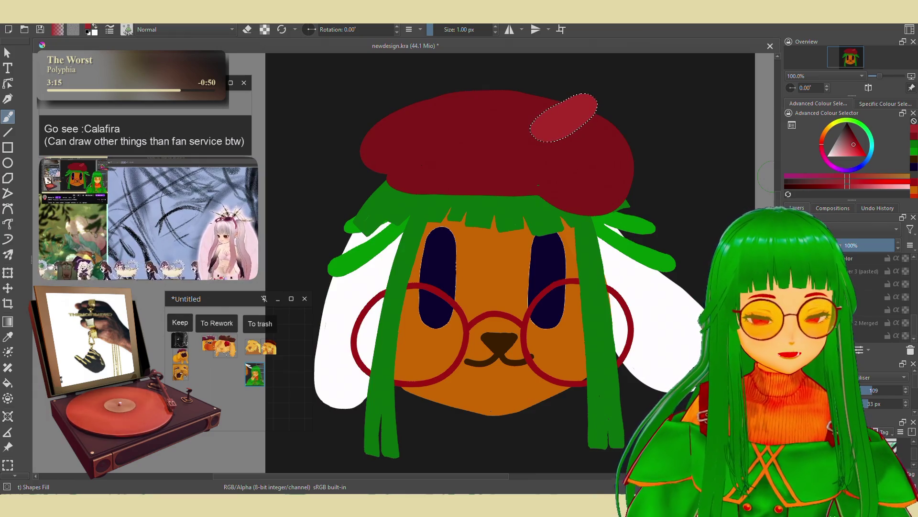
mouse_move(873, 273)
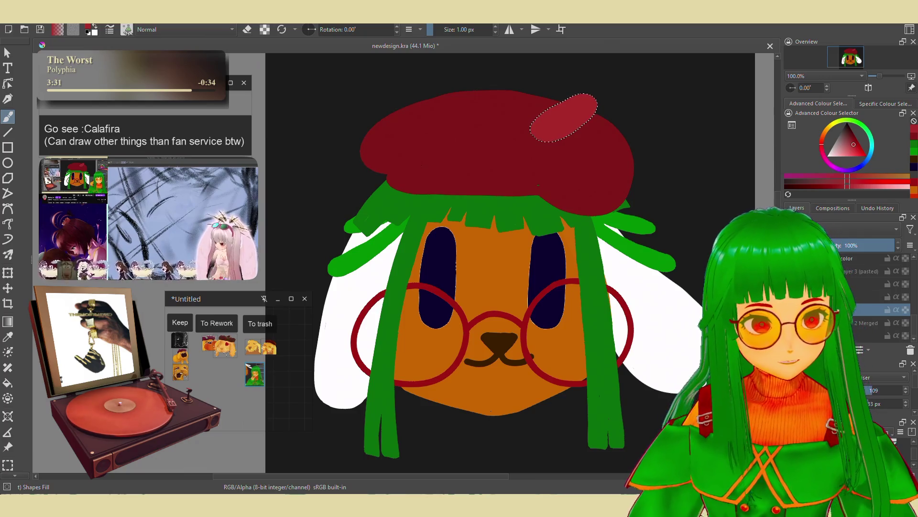
key("F2")
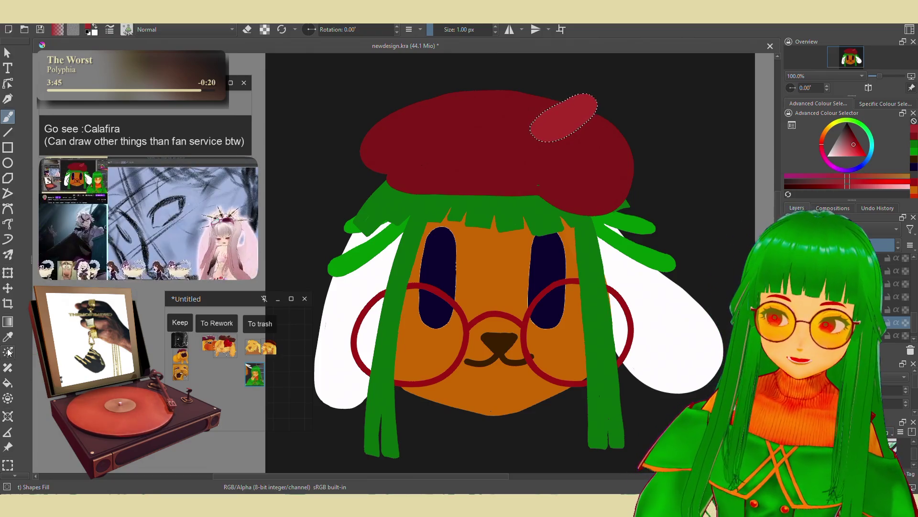
scroll(7, 406, "down", 3)
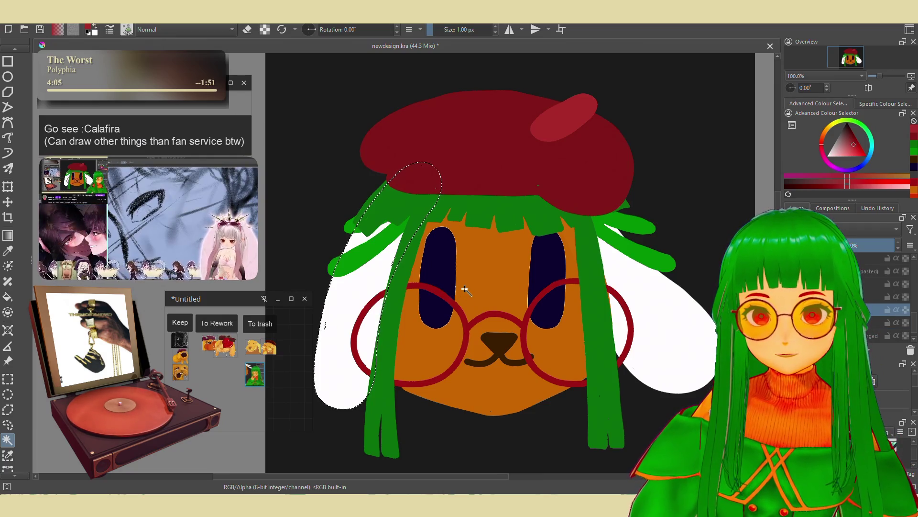
Try several lighter orange shades in the Advanced Colour Selector for the left ear.
scroll(9, 117, "up", 3)
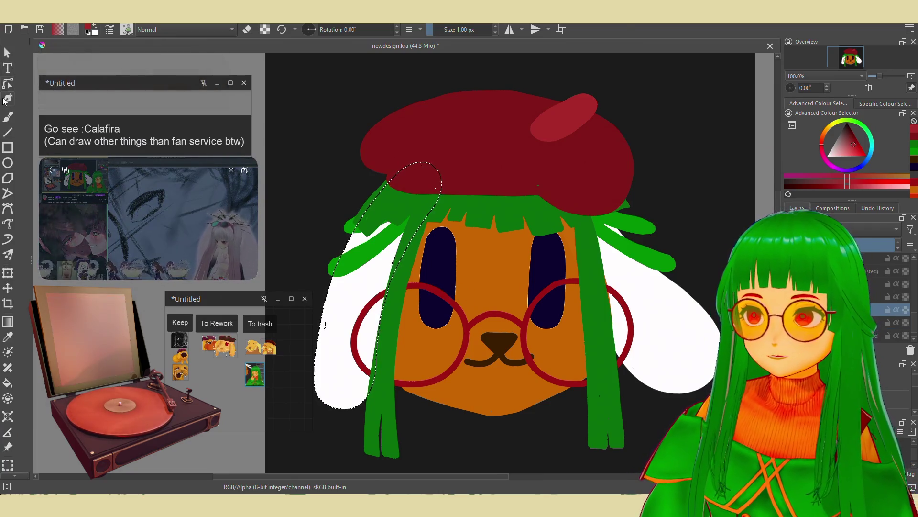
left_click(8, 117)
left_click(509, 260, "ctrl")
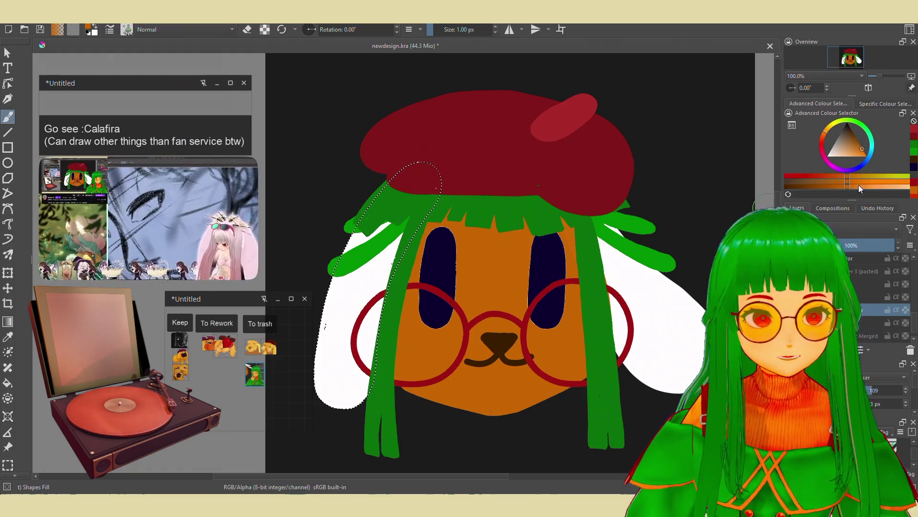
left_click(860, 151)
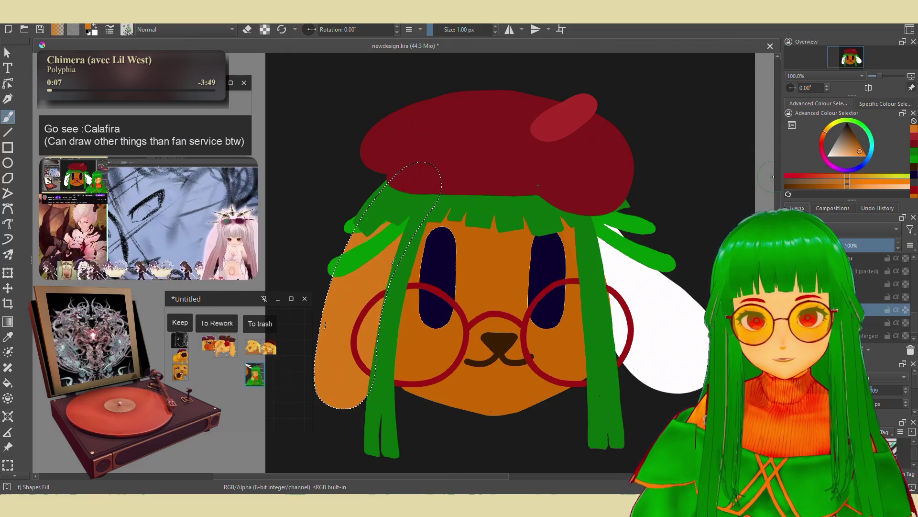
left_click(854, 147)
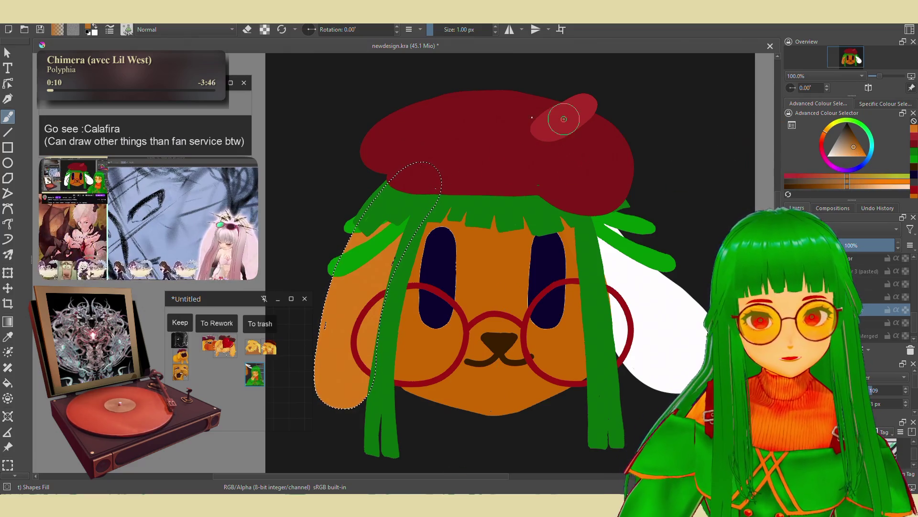
left_click_drag(334, 287, 354, 378)
left_click(839, 179)
Fill the left ear selection with yellow-orange sampled from the fluffy reference image.
key("shift+BackSpace")
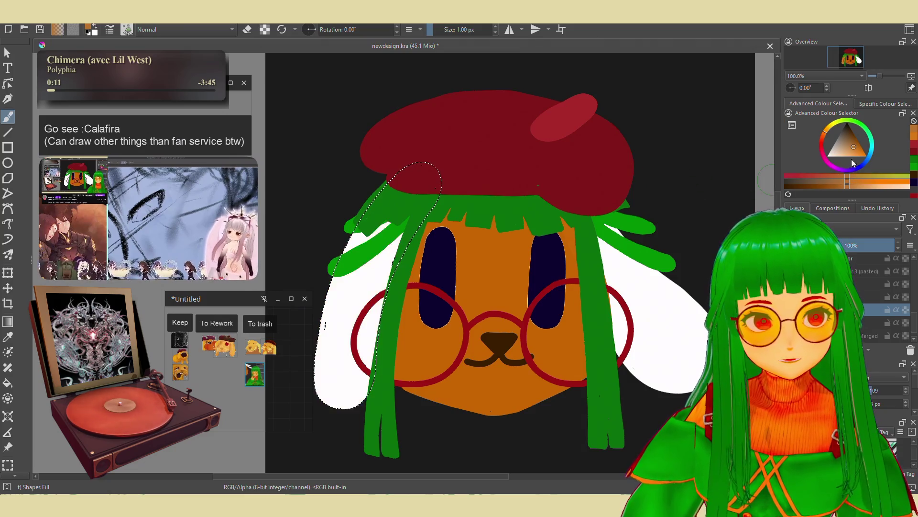
left_click(849, 149)
key("shift+BackSpace")
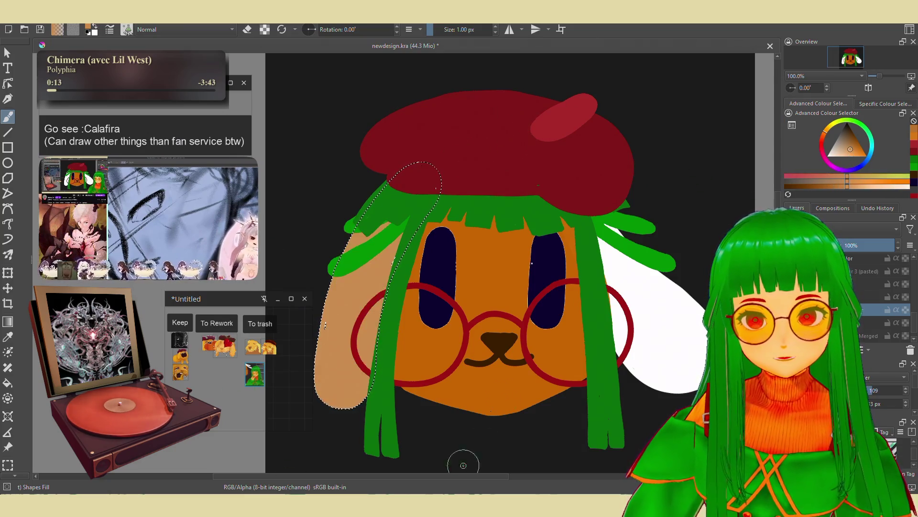
key("ctrl+z")
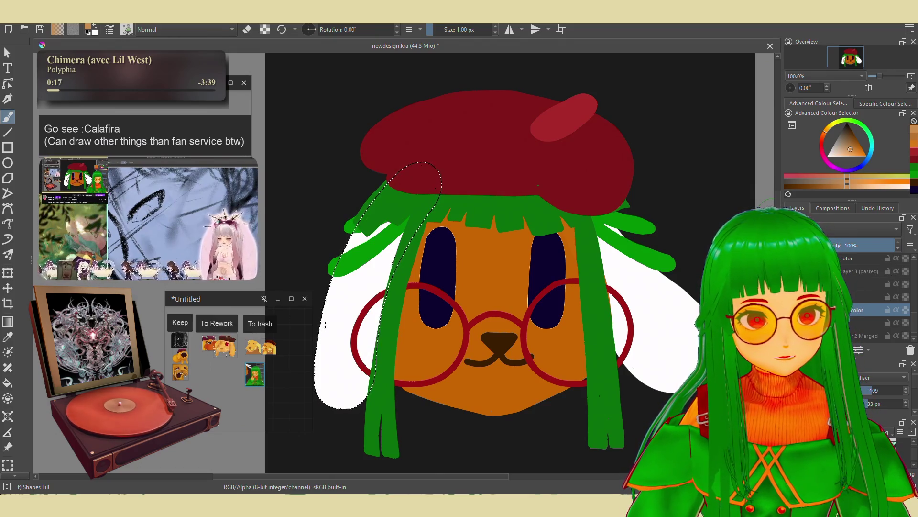
left_click(682, 311, "ctrl")
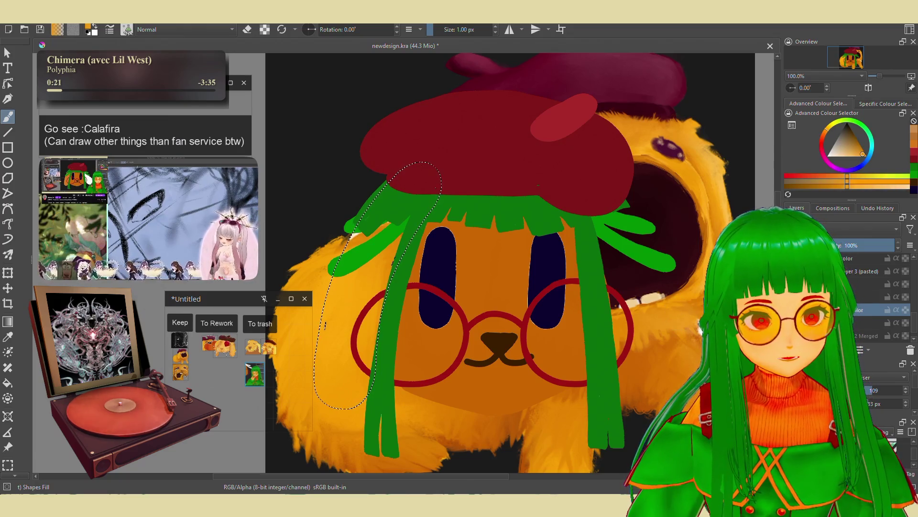
key("ctrl+z")
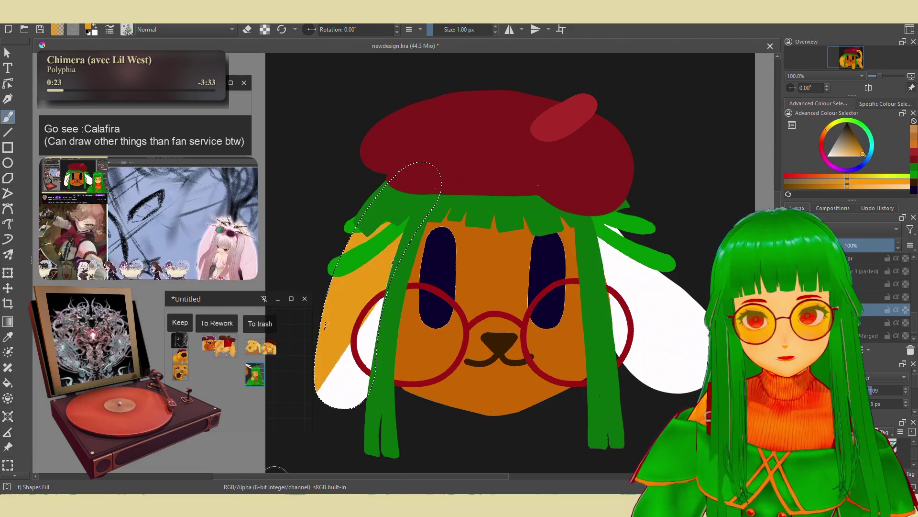
key("shift+BackSpace")
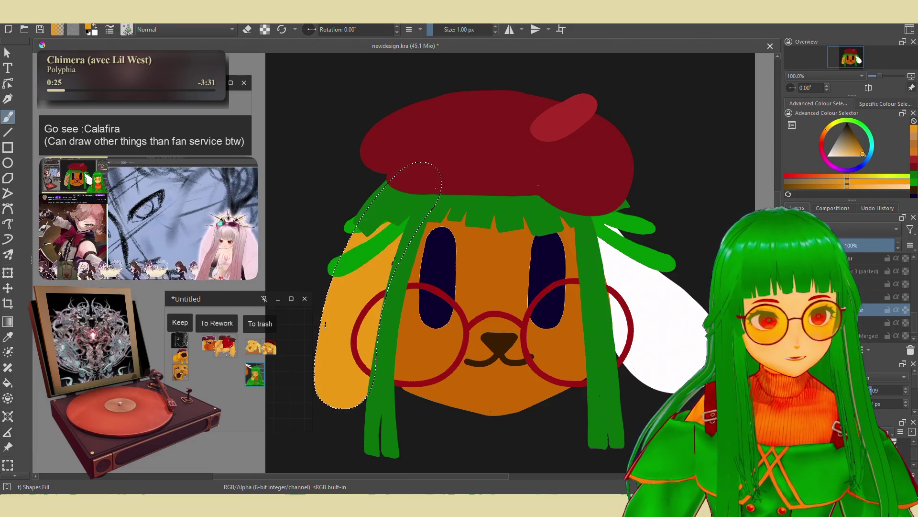
left_click(876, 296)
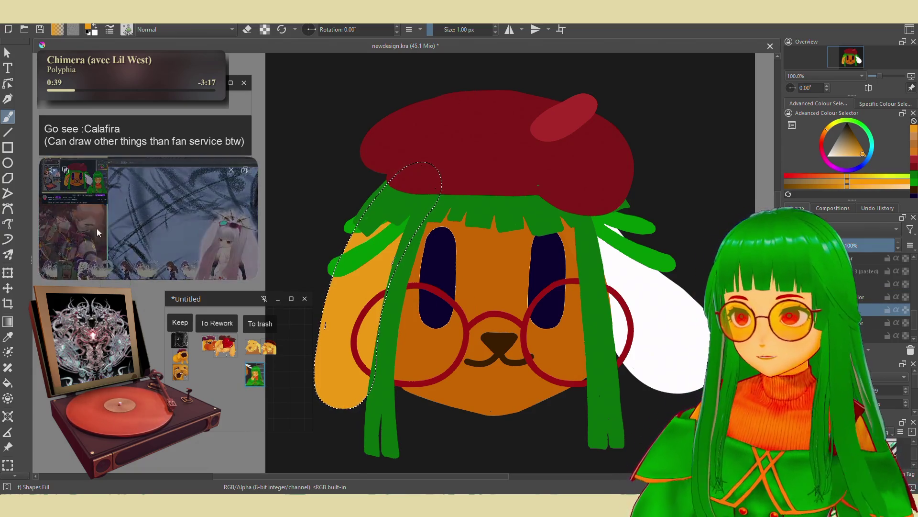
Select the right white ear's shape on the ears layer.
key("Page_Down")
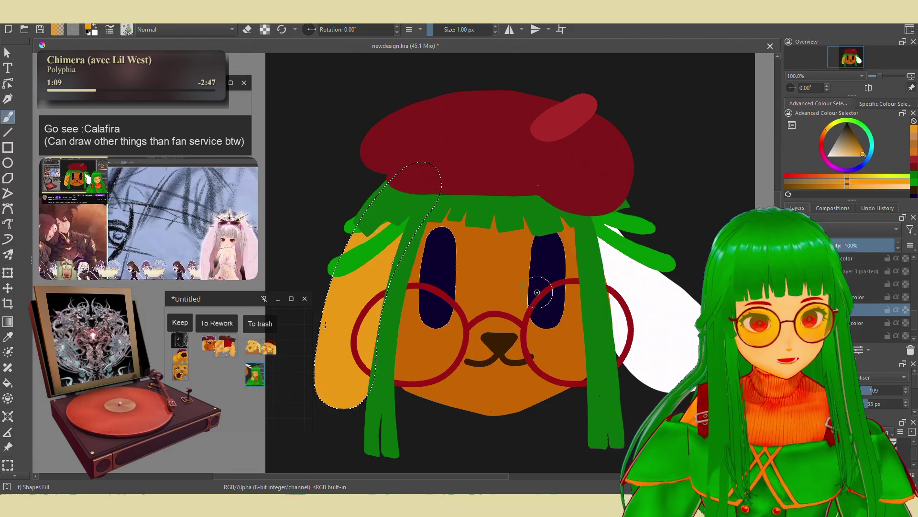
mouse_move(116, 232)
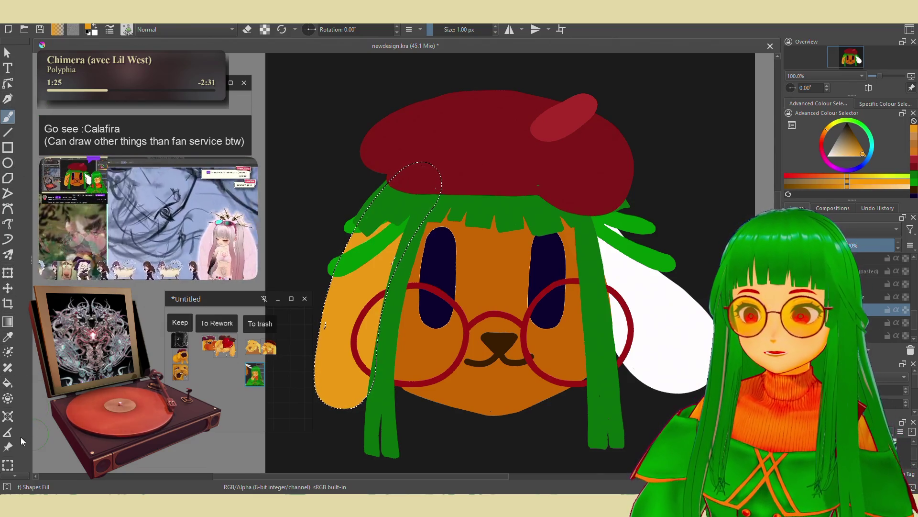
scroll(10, 362, "down", 2)
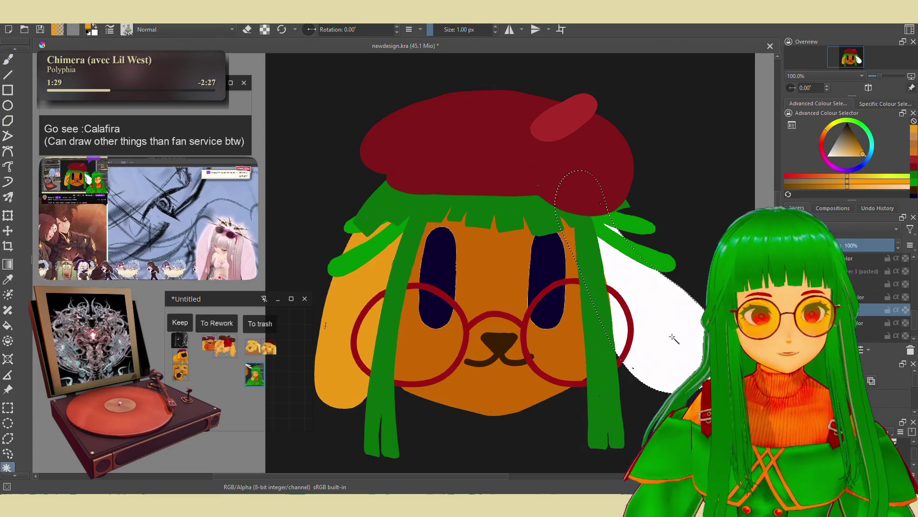
left_click(660, 325)
left_click(875, 283)
left_click(875, 296)
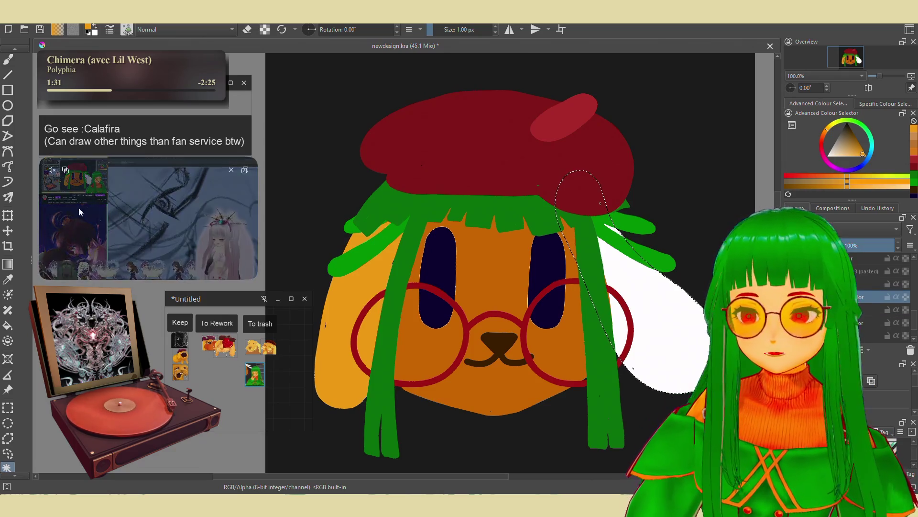
scroll(9, 207, "up", 2)
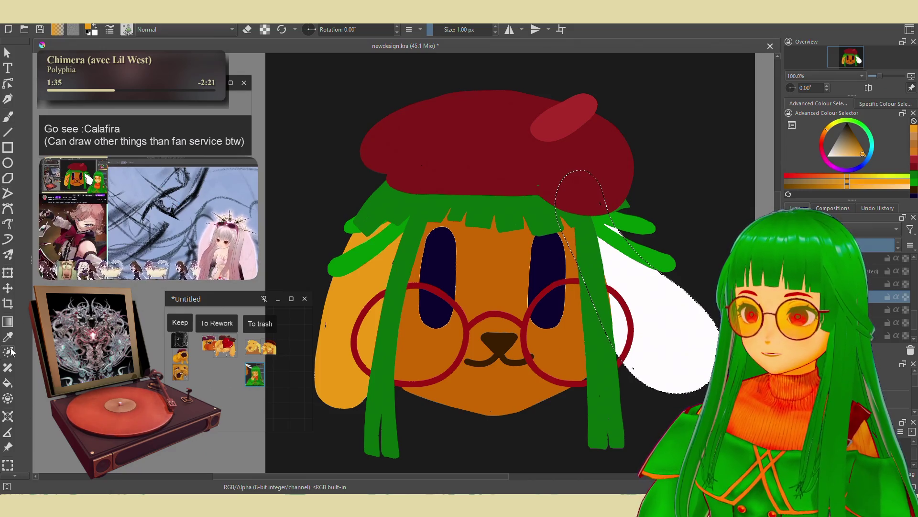
Fill the right ear with the same yellow-orange, then clear the selection.
key("b")
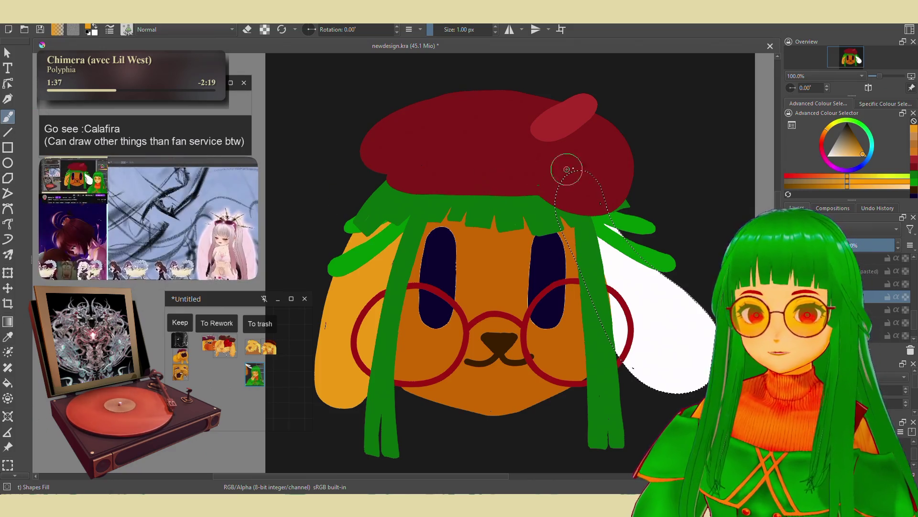
key("shift+BackSpace")
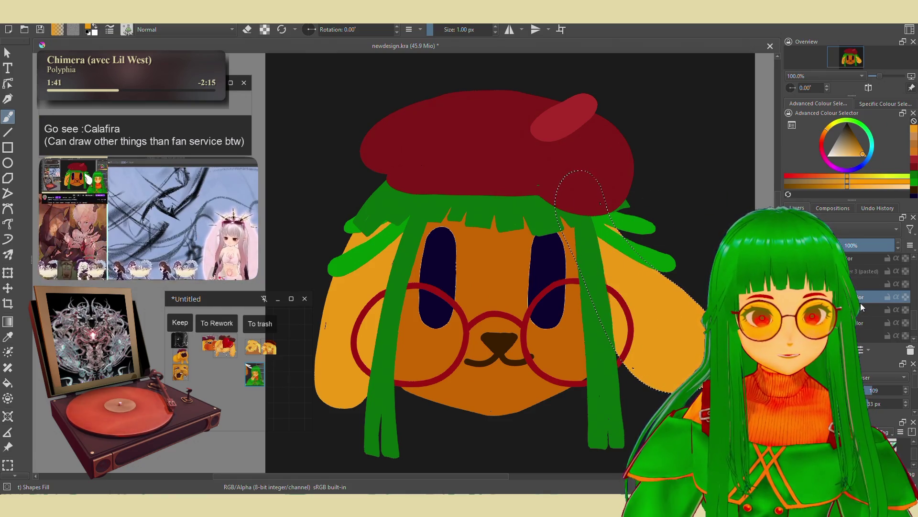
left_click(860, 283)
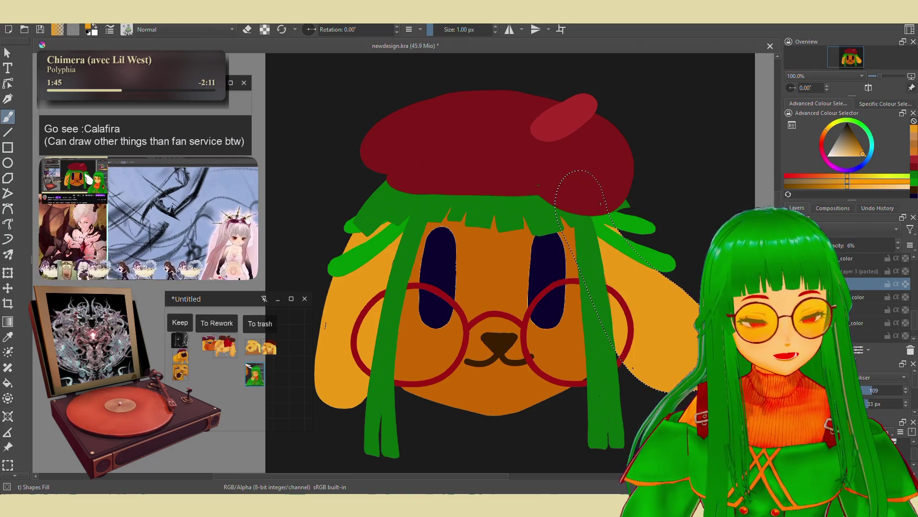
scroll(10, 335, "down", 3)
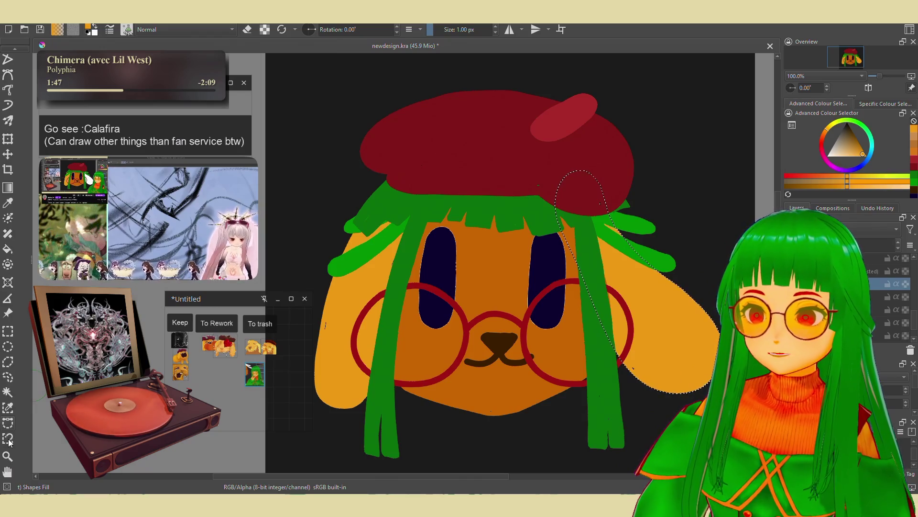
left_click(8, 377)
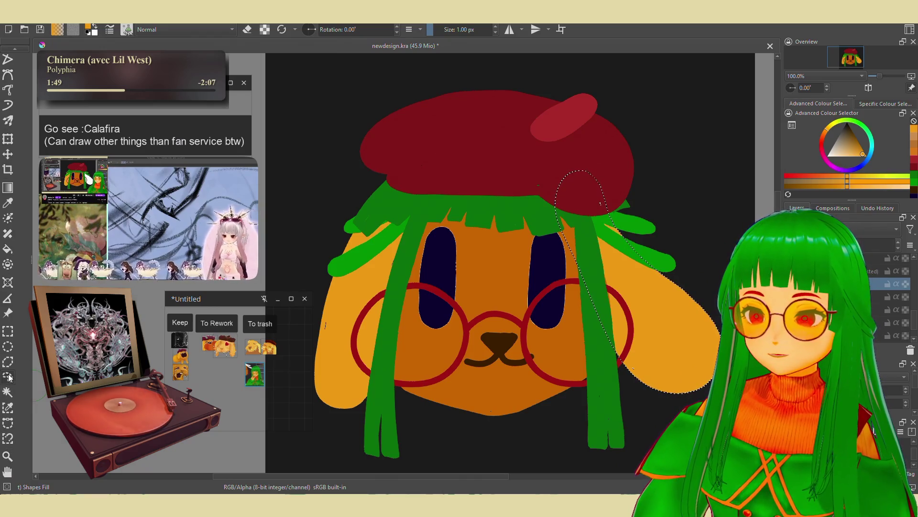
left_click(556, 451)
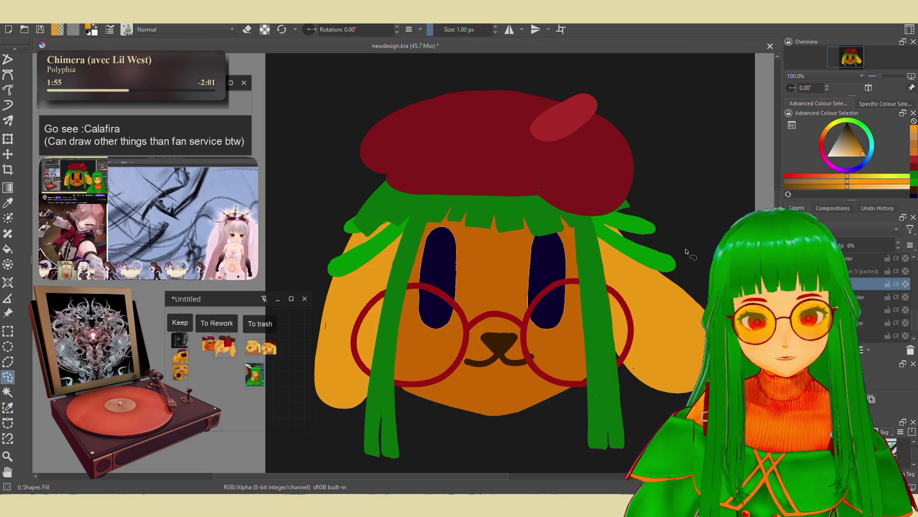
scroll(861, 297, "down", 3)
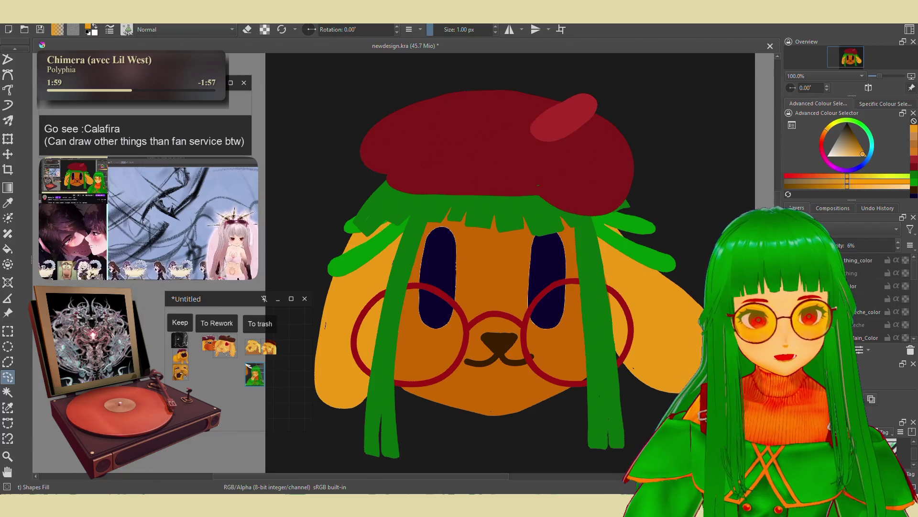
Drag the Lunette_color glasses layer to the top of the stack, above the hair layers.
key("ctrl+z")
key("ctrl+z")
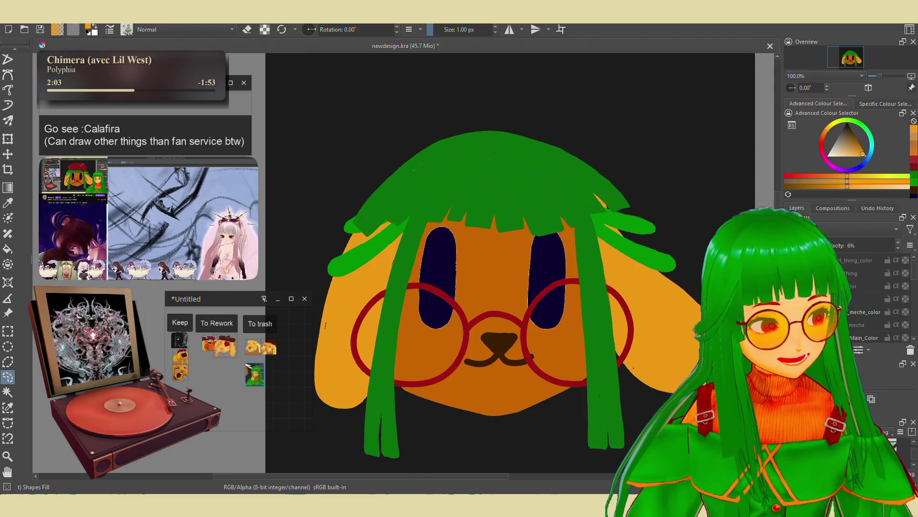
mouse_move(856, 299)
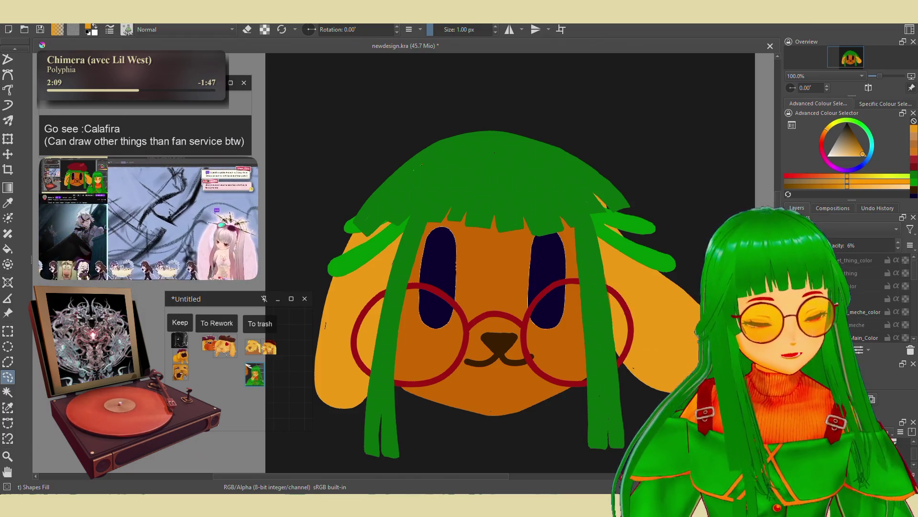
scroll(856, 297, "down", 1)
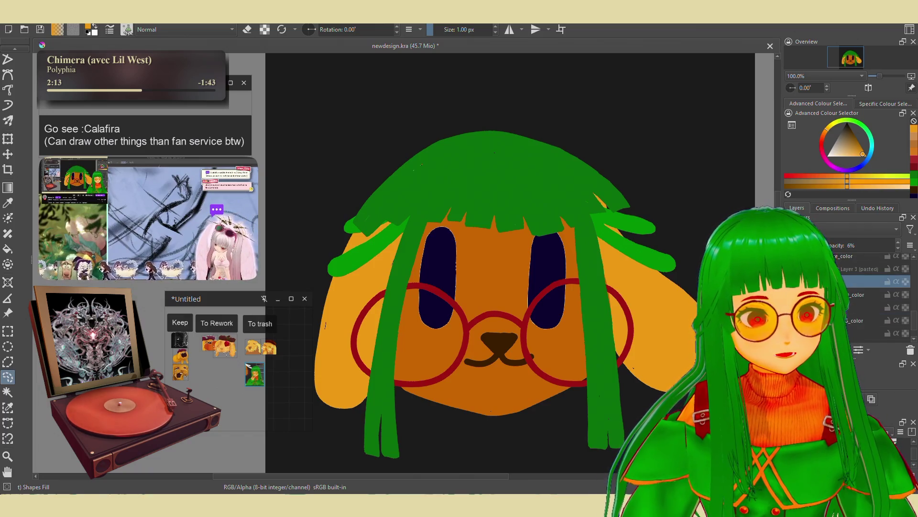
scroll(856, 297, "down", 3)
scroll(856, 297, "up", 3)
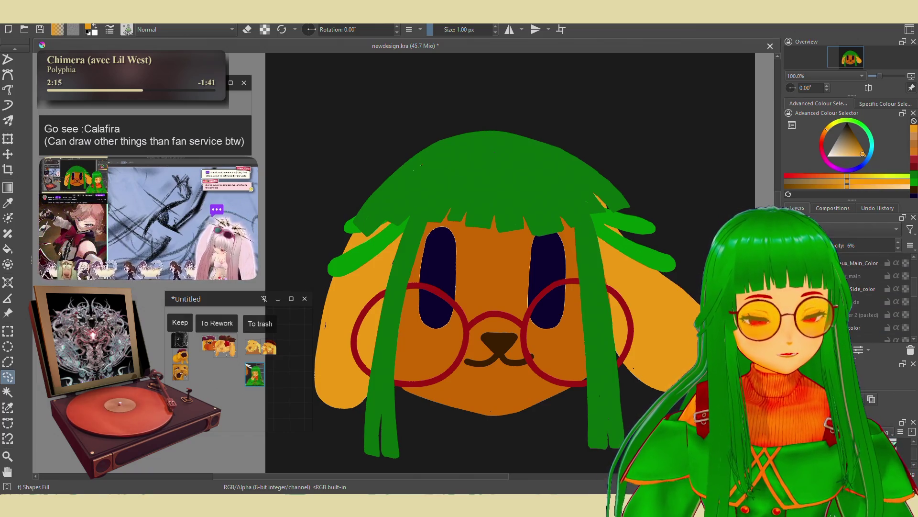
scroll(857, 297, "down", 1)
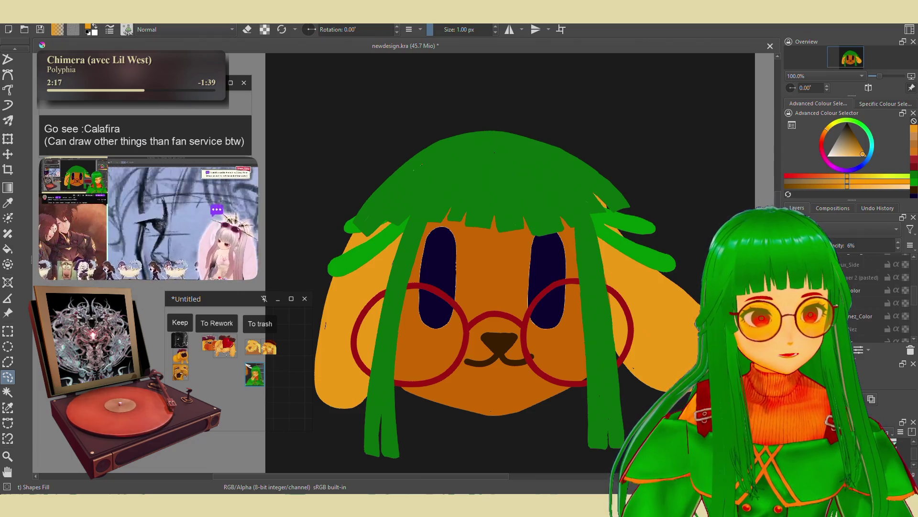
left_click(861, 291)
scroll(856, 296, "up", 1)
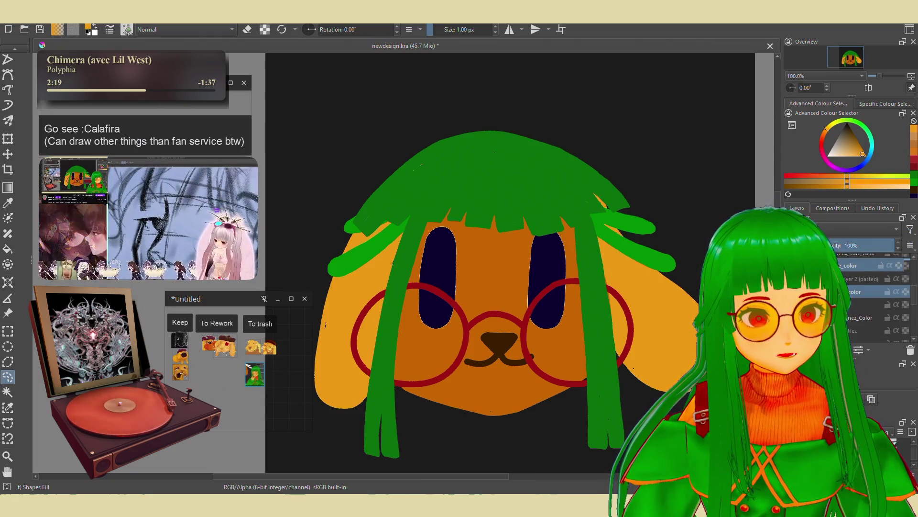
scroll(856, 296, "down", 3)
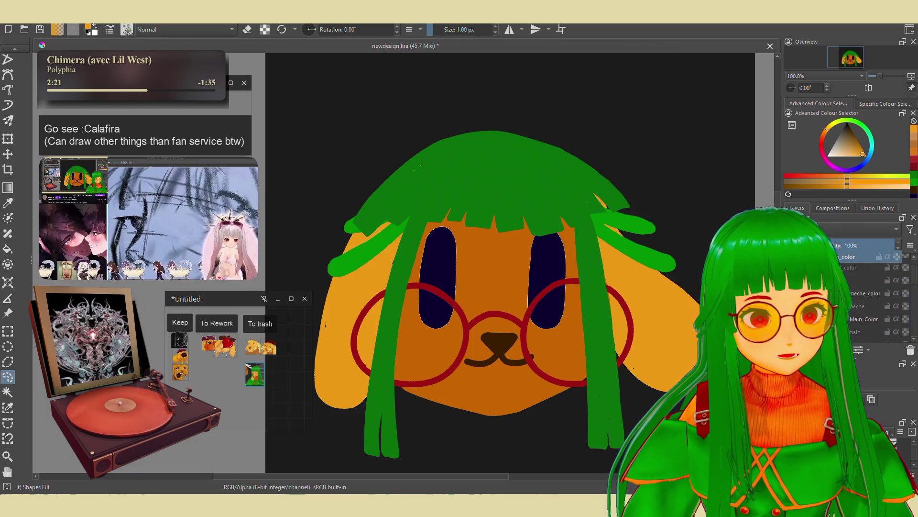
left_click_drag(856, 257, 861, 308)
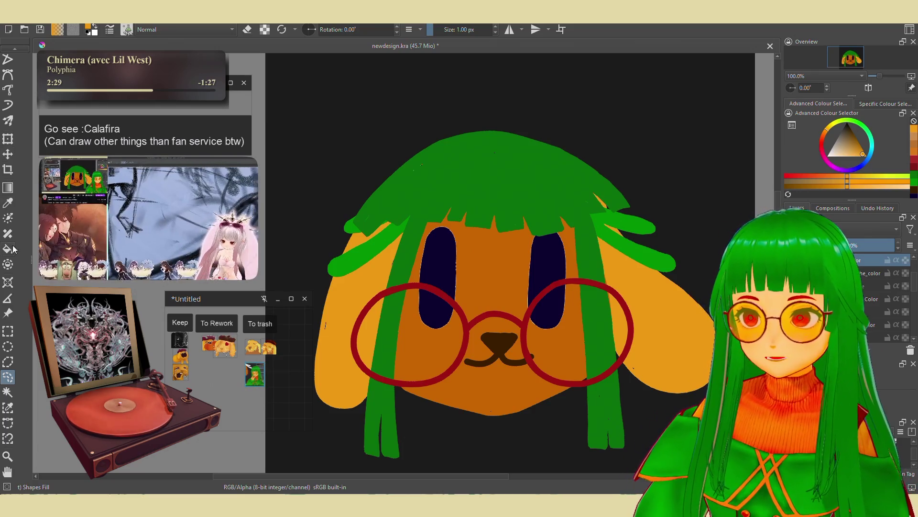
scroll(17, 105, "up", 3)
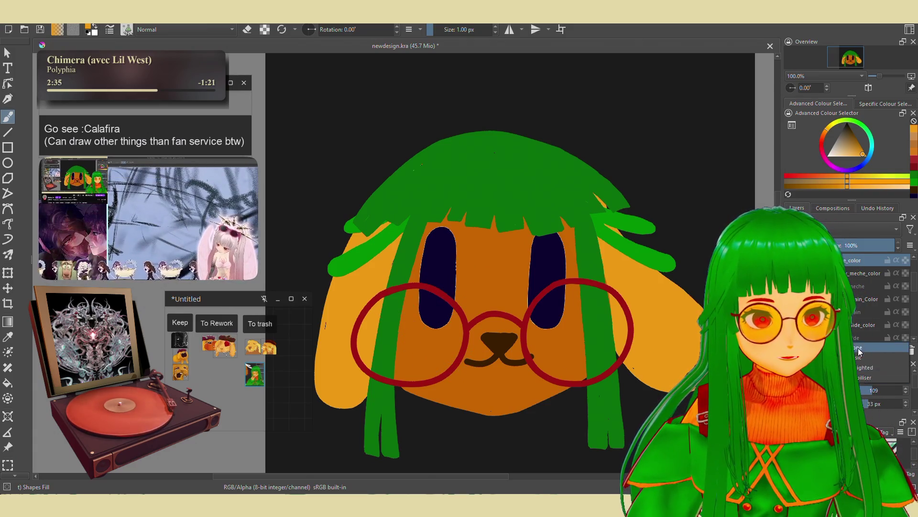
Choose the Basic-1 brush preset in the glasses' dark red at about 1.32 px.
right_click(568, 344)
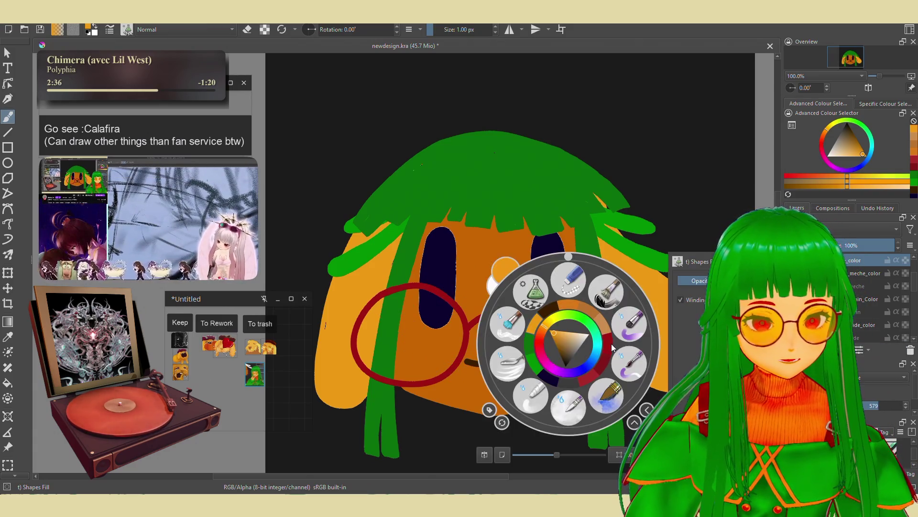
left_click(581, 412)
scroll(430, 296, "up", 1)
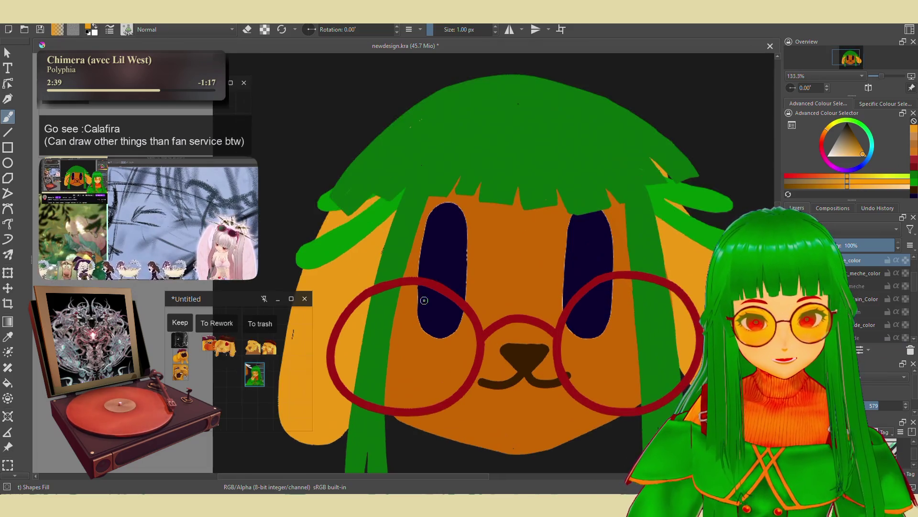
scroll(469, 284, "up", 1)
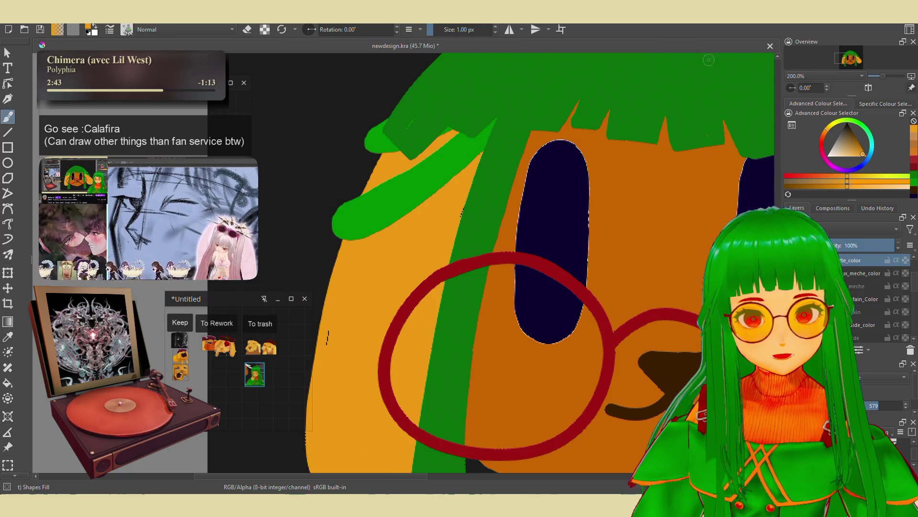
left_click(554, 265, "ctrl")
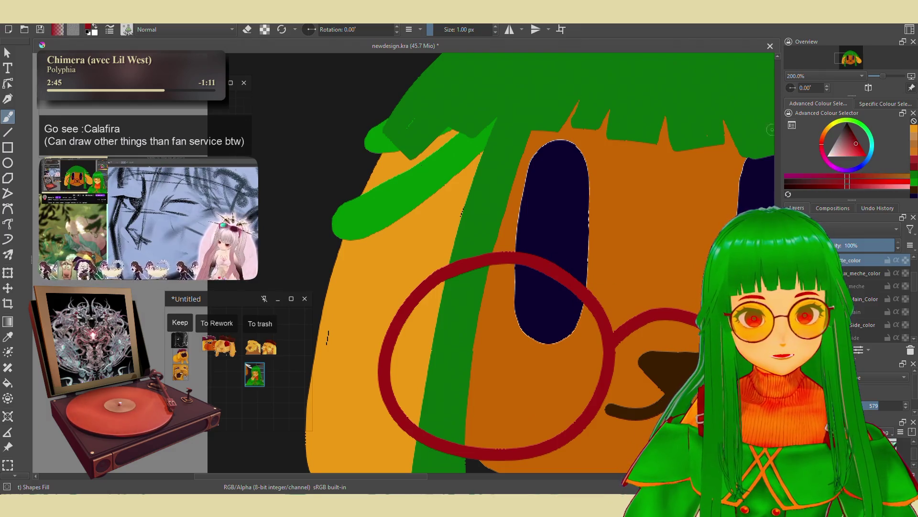
left_click(854, 134)
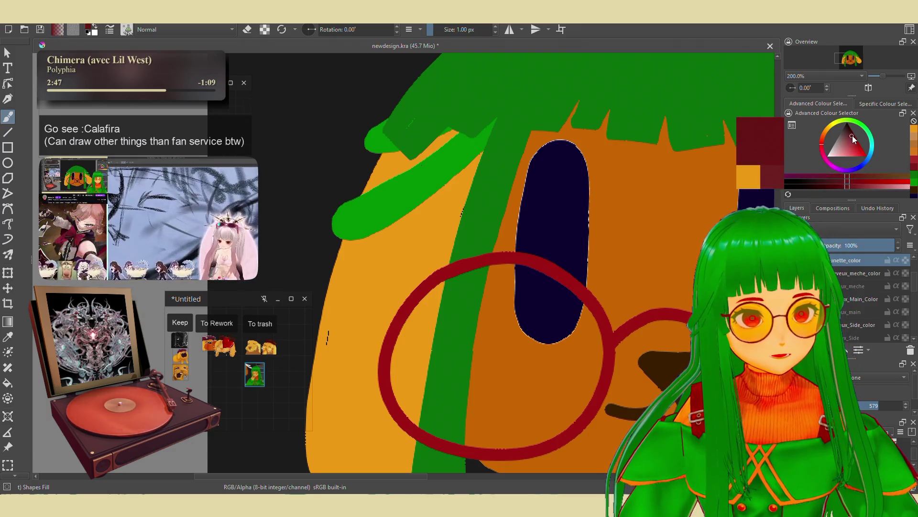
left_click_drag(435, 29, 432, 31)
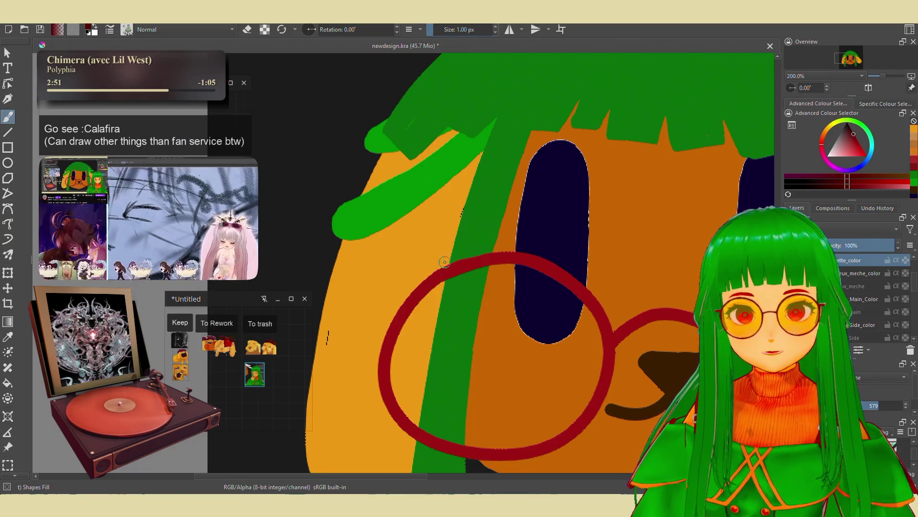
left_click_drag(453, 262, 431, 272)
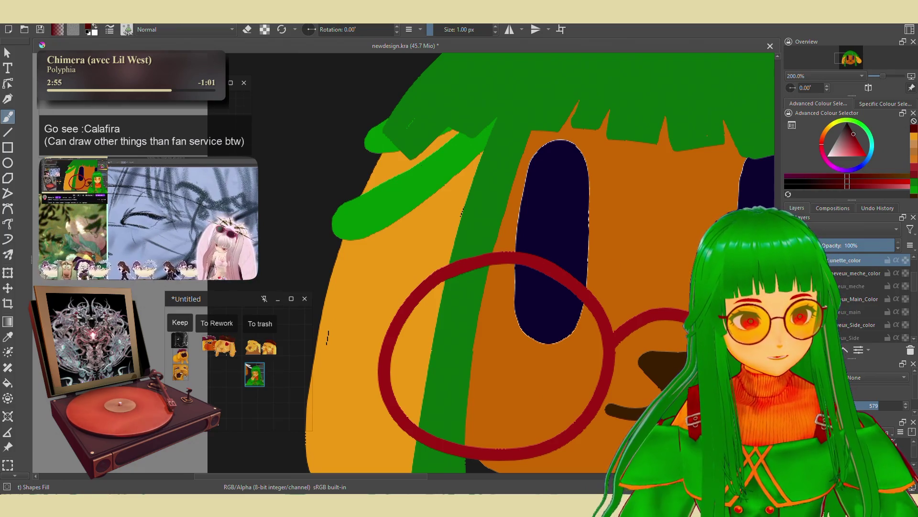
key("bracketleft")
key("bracketleft")
key("bracketleft")
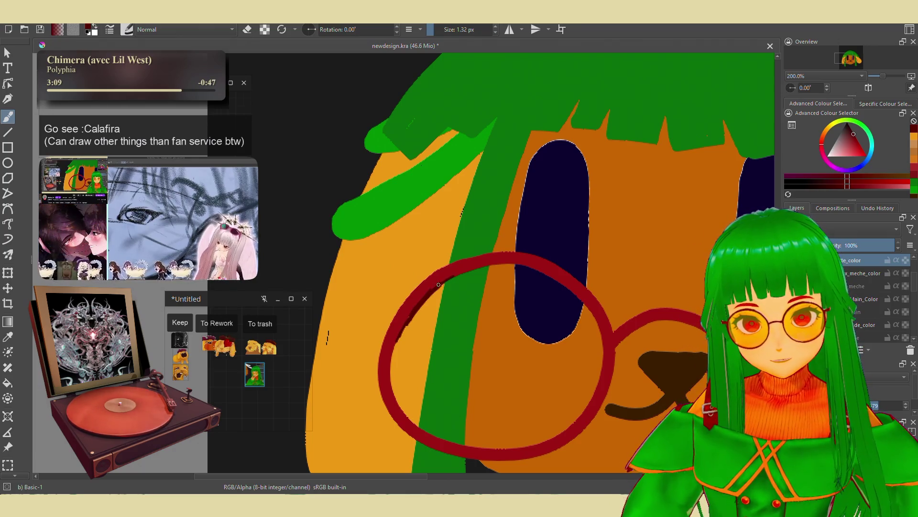
Darken the left lens ring's inner left, bottom and right edges with thin dark-red strokes.
left_click_drag(391, 368, 397, 342)
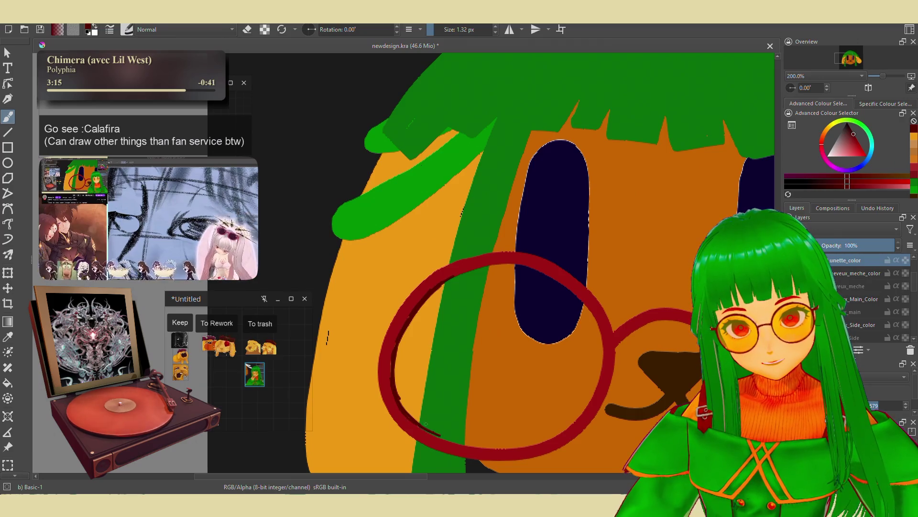
left_click_drag(426, 424, 449, 440)
left_click(549, 405, "ctrl")
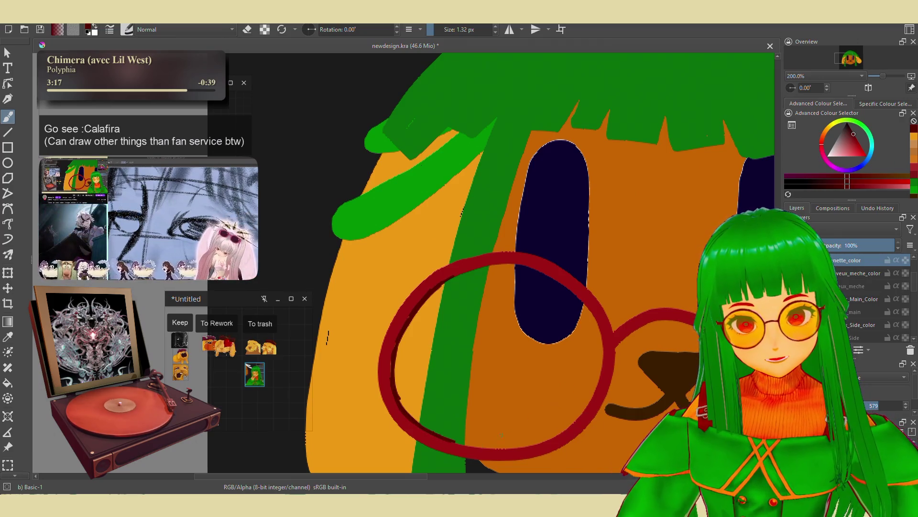
mouse_move(459, 444)
left_mouse_down()
mouse_move(565, 433)
mouse_move(546, 442)
left_mouse_up()
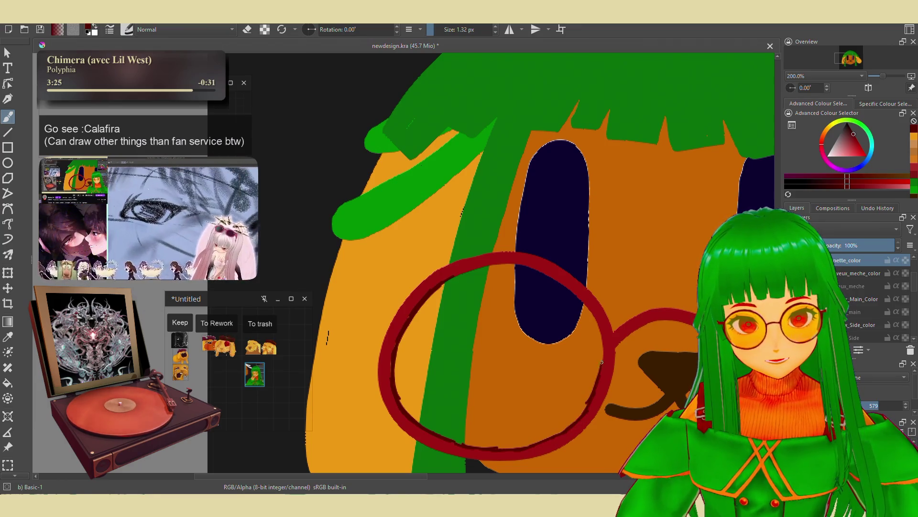
left_click_drag(594, 396, 601, 346)
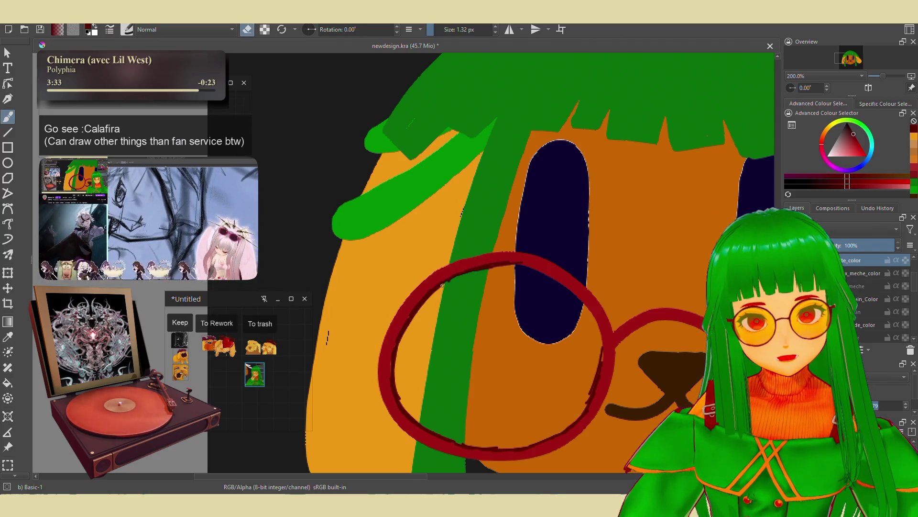
Even out the ring's right edge and bottom, toggling eraser mode, then zoom out to check.
key("e")
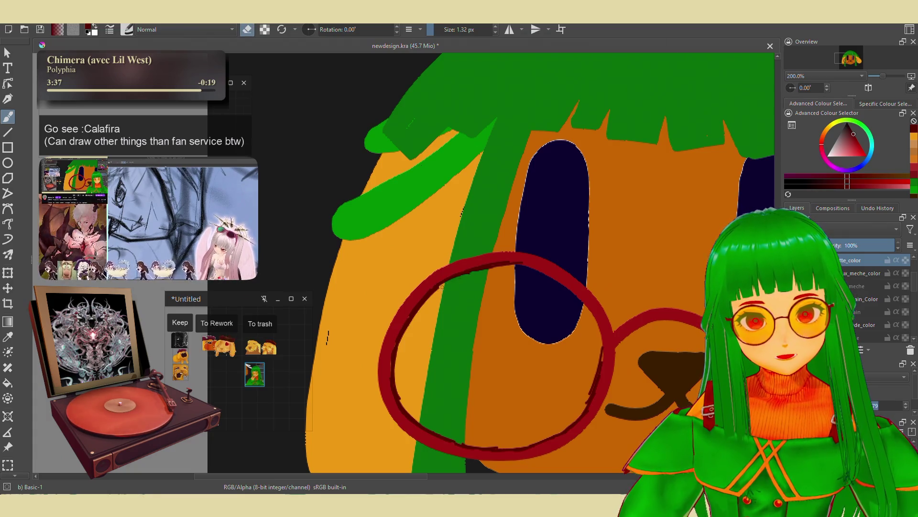
key("e")
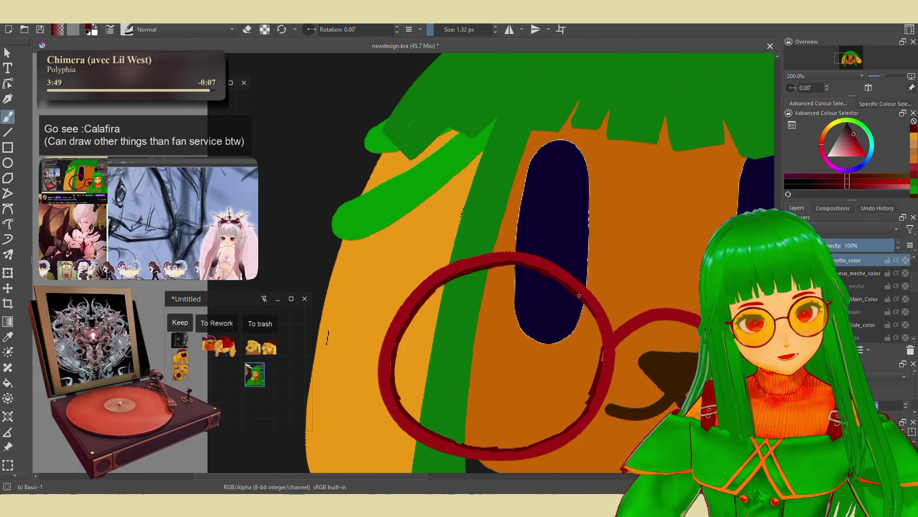
left_click_drag(596, 314, 602, 339)
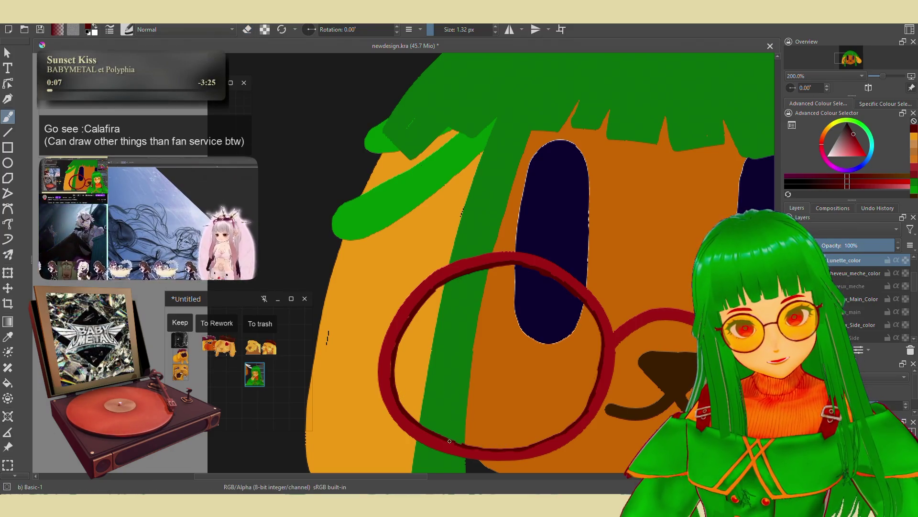
left_click_drag(450, 444, 504, 451)
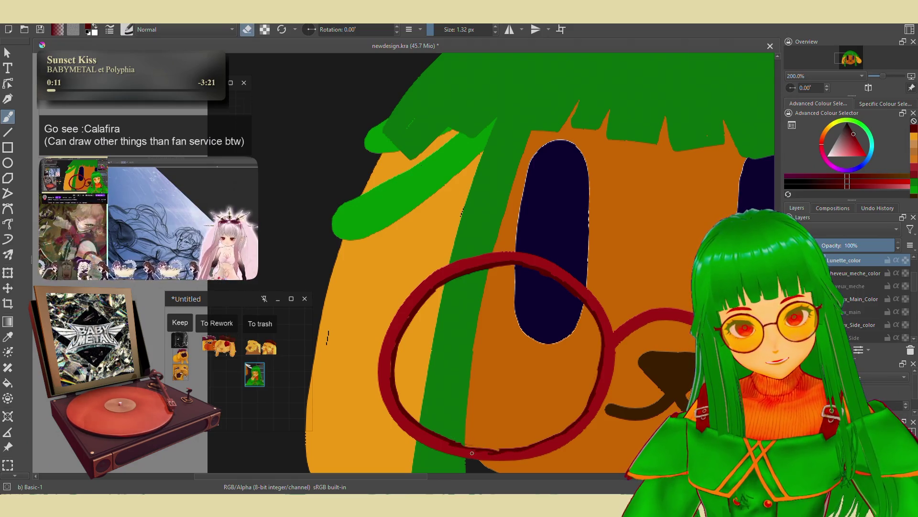
key("e")
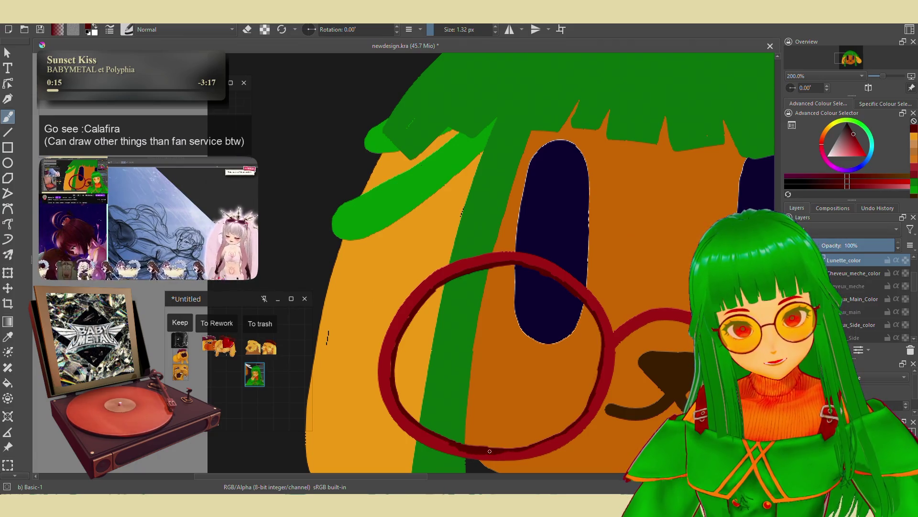
scroll(477, 402, "down", 4)
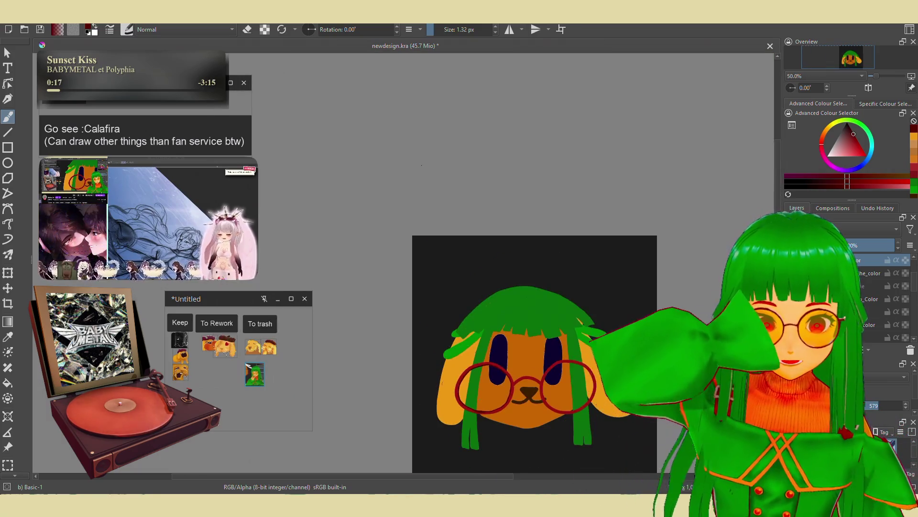
scroll(323, 326, "up", 3)
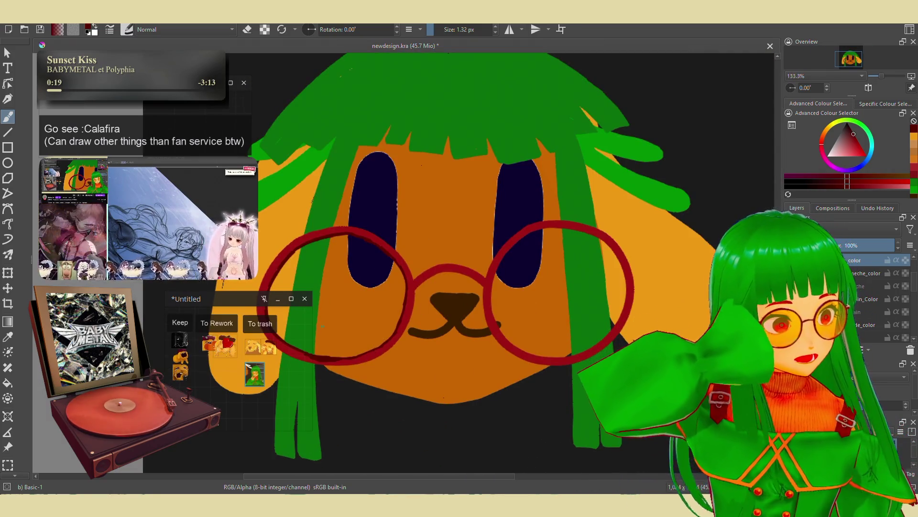
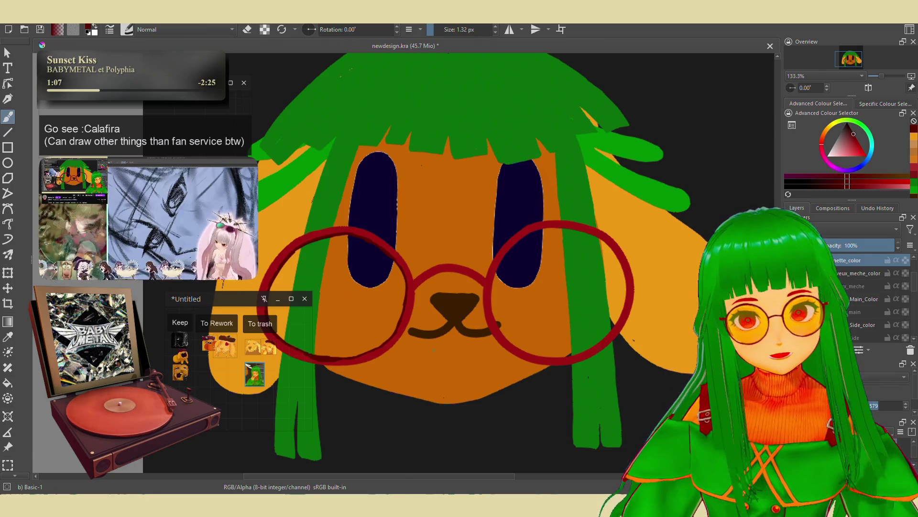
Paint thin dark-red strokes along the lower edge and top of the right lens rim.
left_click_drag(454, 301, 476, 320)
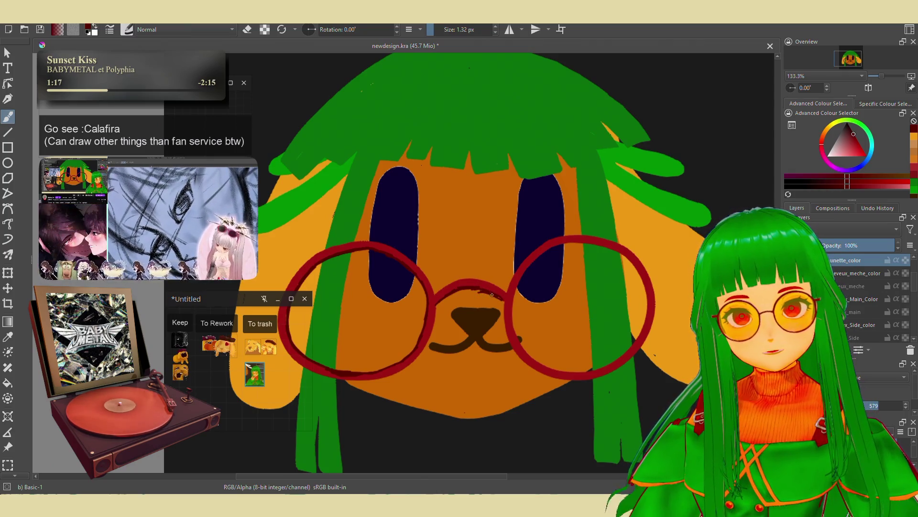
key("e")
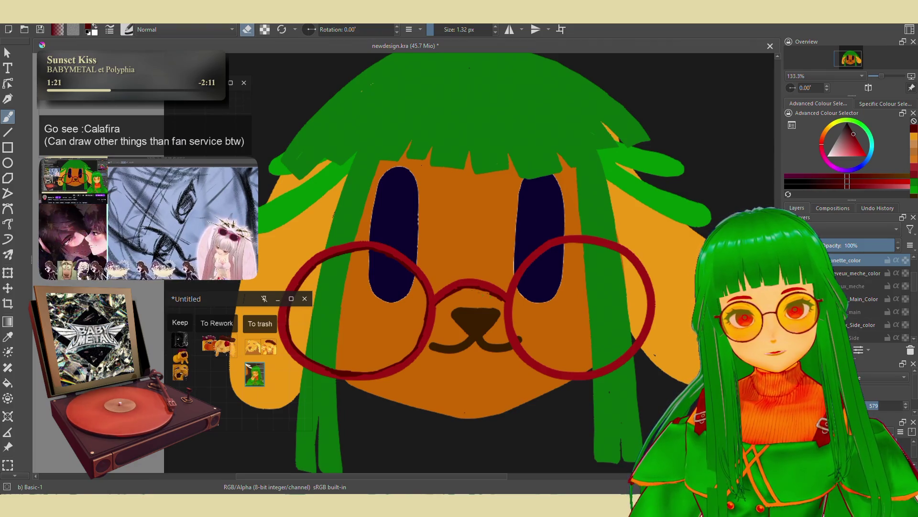
key("e")
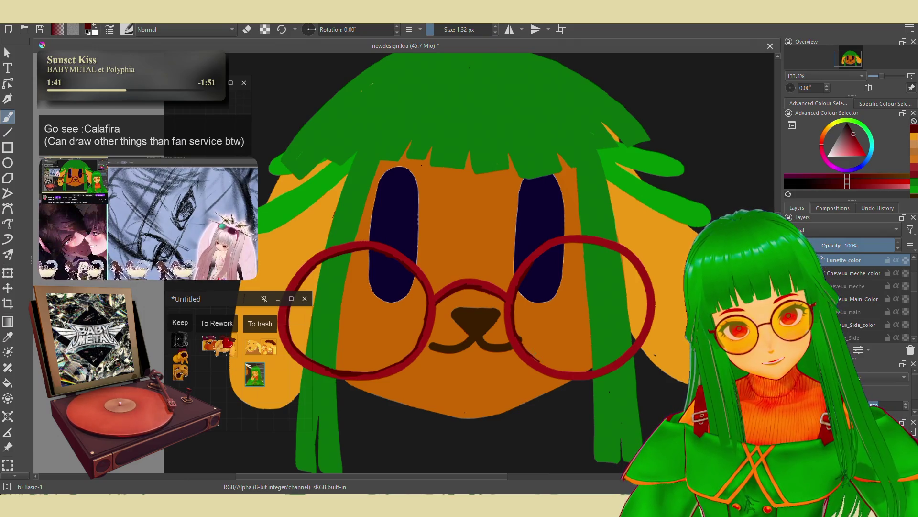
mouse_move(545, 365)
left_mouse_down()
mouse_move(595, 370)
mouse_move(551, 368)
left_mouse_up()
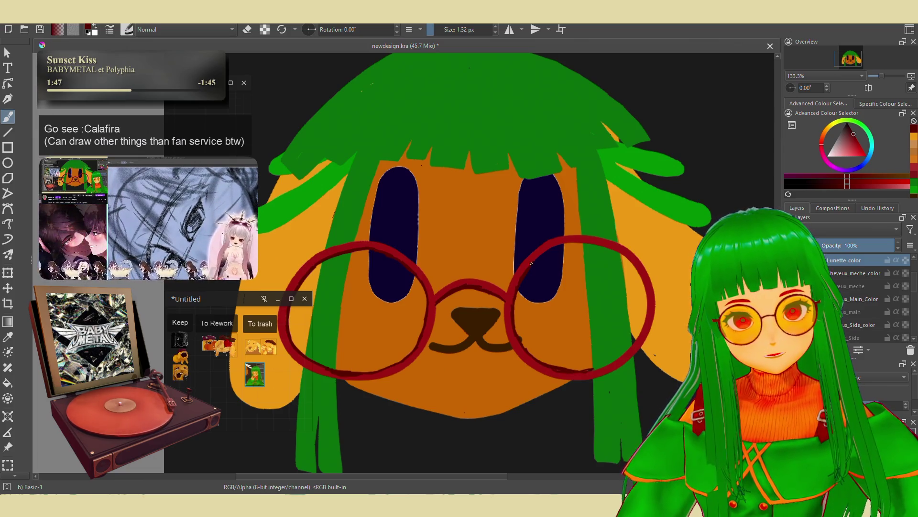
mouse_move(545, 250)
left_mouse_down()
mouse_move(611, 246)
mouse_move(647, 296)
mouse_move(645, 323)
mouse_move(619, 355)
mouse_move(558, 366)
left_mouse_up()
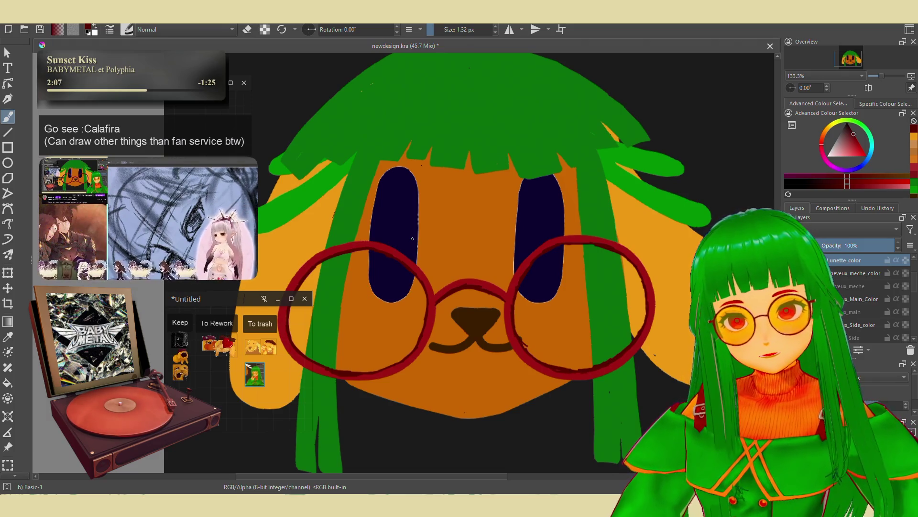
scroll(413, 239, "down", 2)
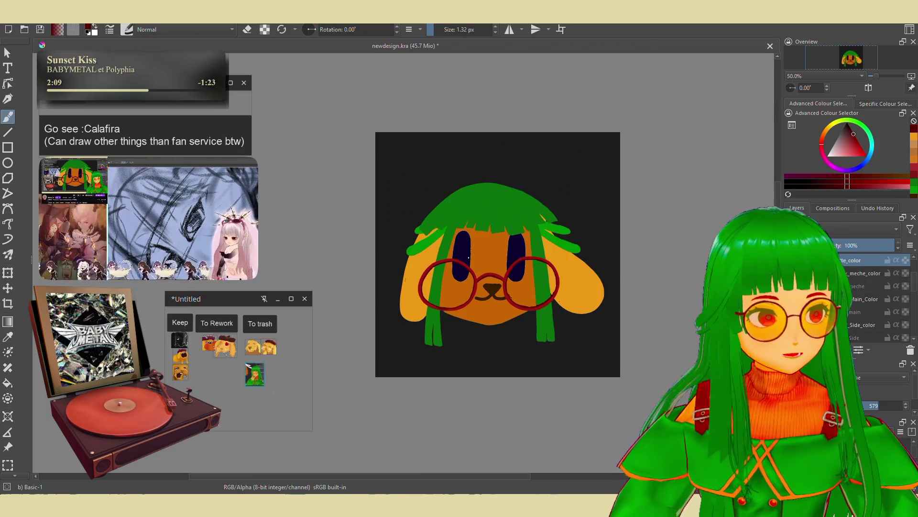
Zoom out to check the face, then brush dark red along the left lens's lower rim.
scroll(544, 283, "up", 2)
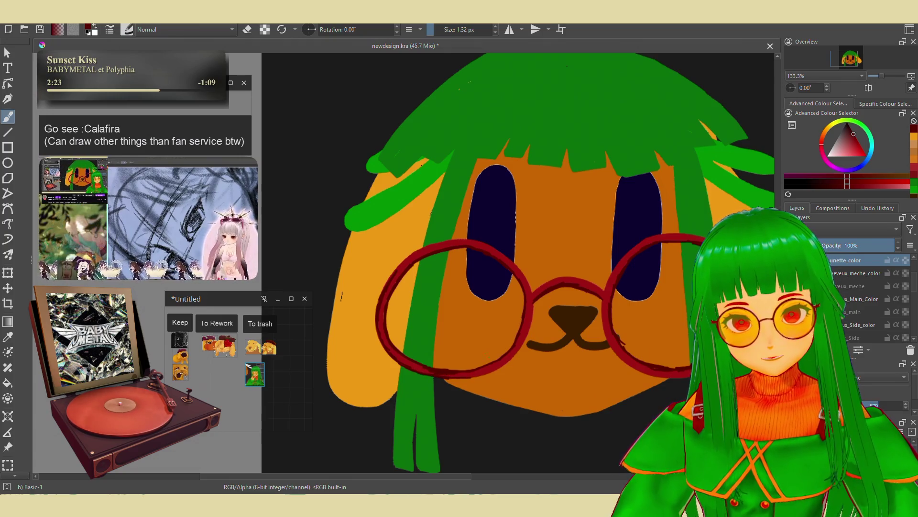
left_click_drag(474, 370, 488, 372)
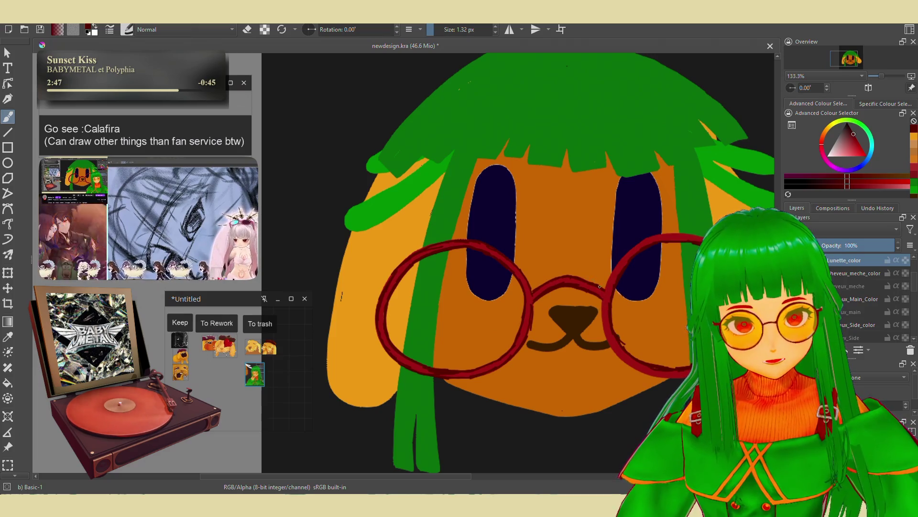
key("e")
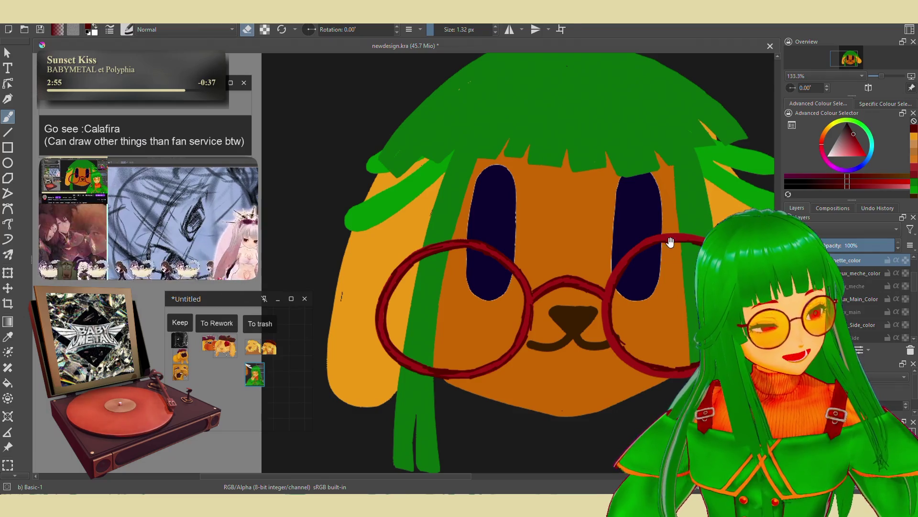
Reposition the view and paint a short dark-red stroke on the left lens outline's lower-left edge.
left_click_drag(669, 241, 620, 266)
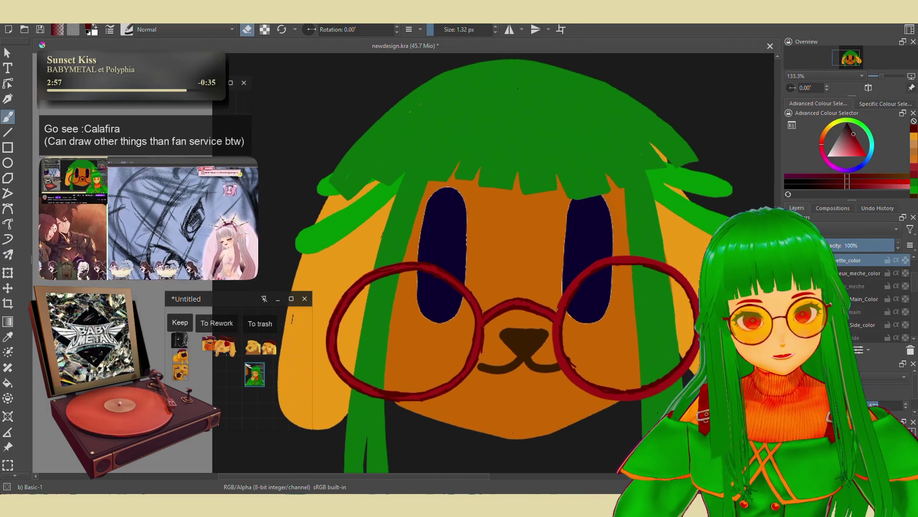
key("e")
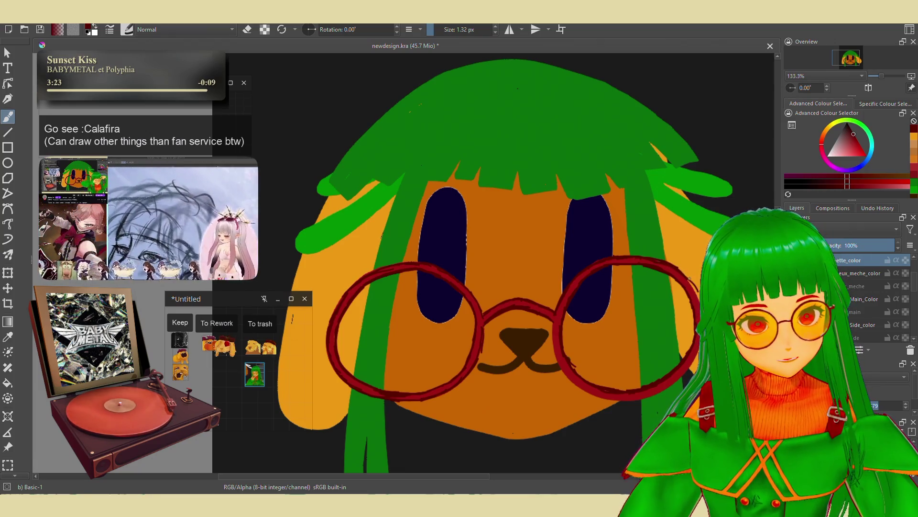
key("e")
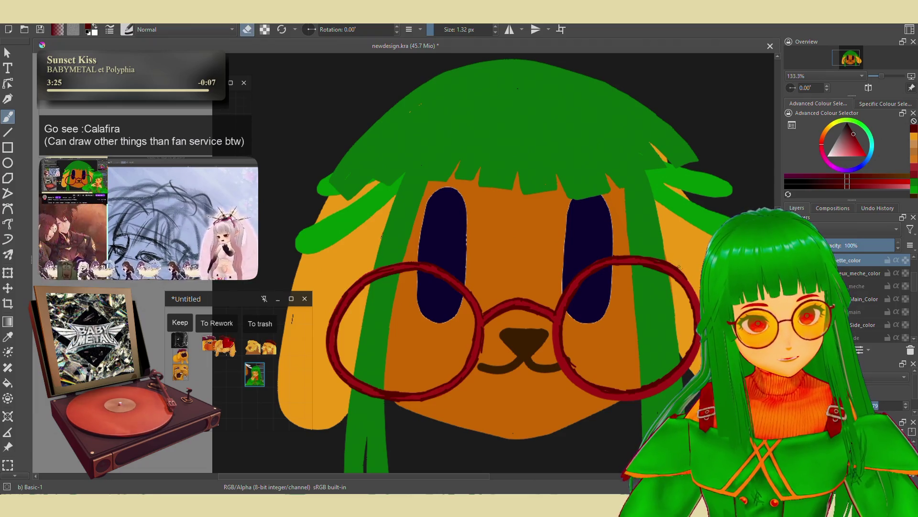
key("e")
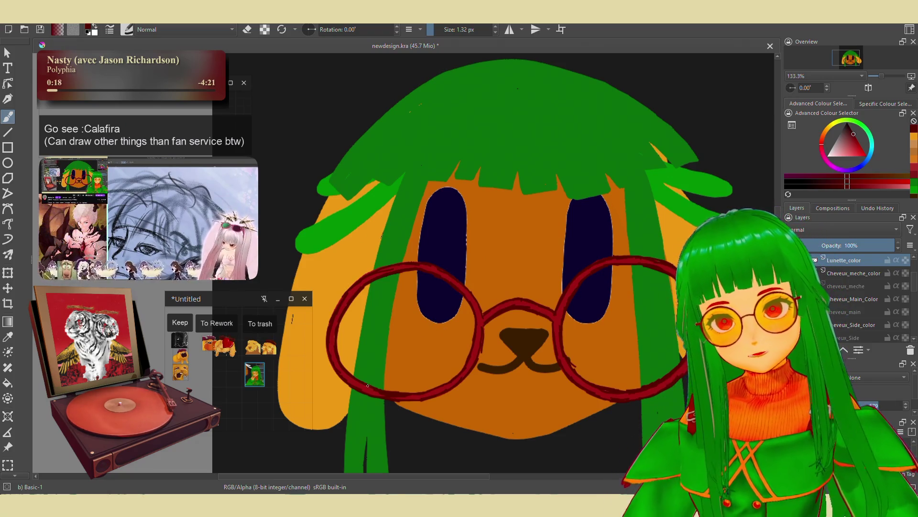
left_click_drag(384, 397, 369, 395)
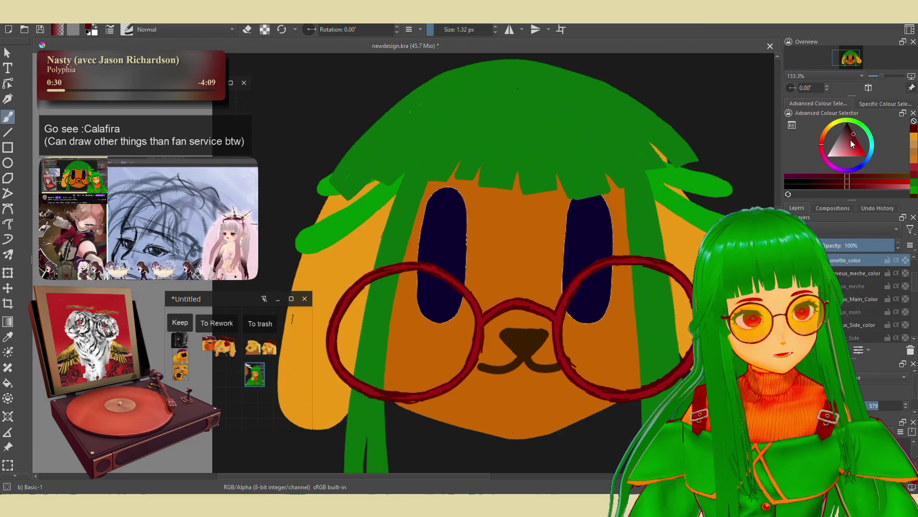
Zoom in to 533% and pan along the glasses rim to the section needing repair.
scroll(495, 341, "up", 5)
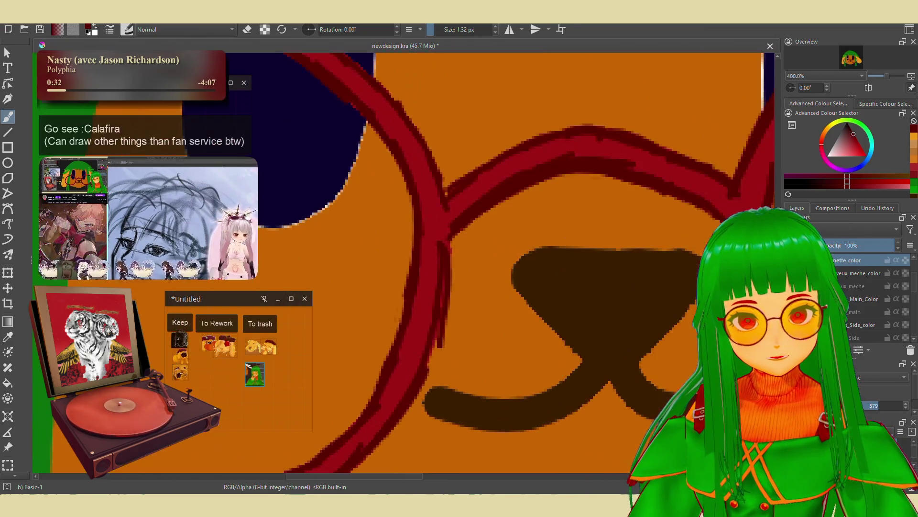
scroll(482, 429, "up", 1)
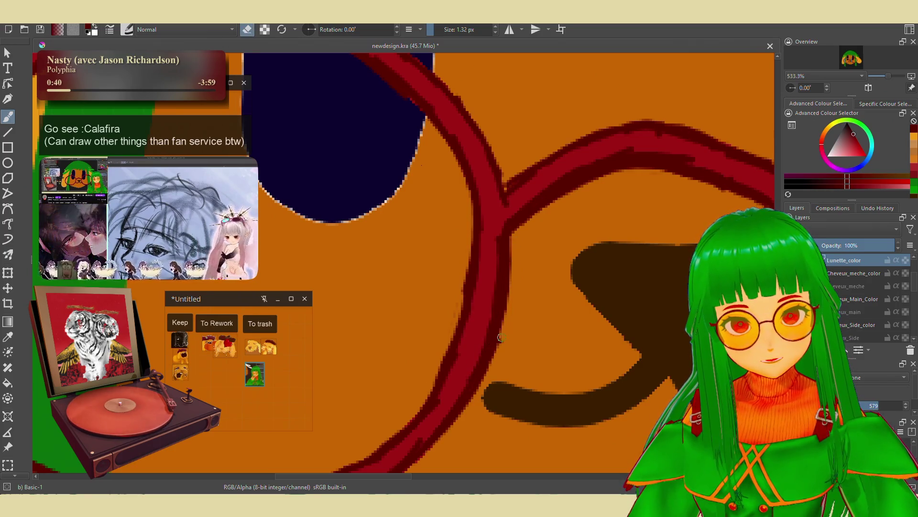
left_click_drag(495, 345, 612, 235)
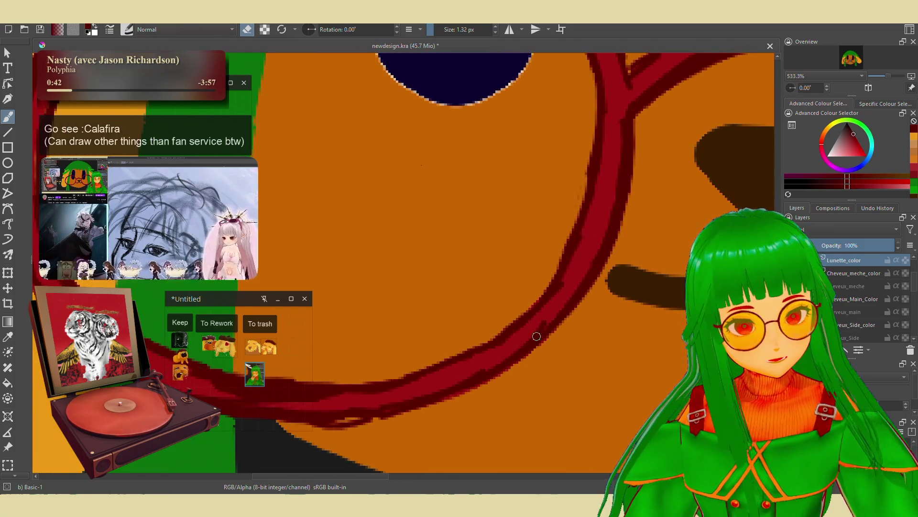
left_click_drag(497, 355, 593, 308)
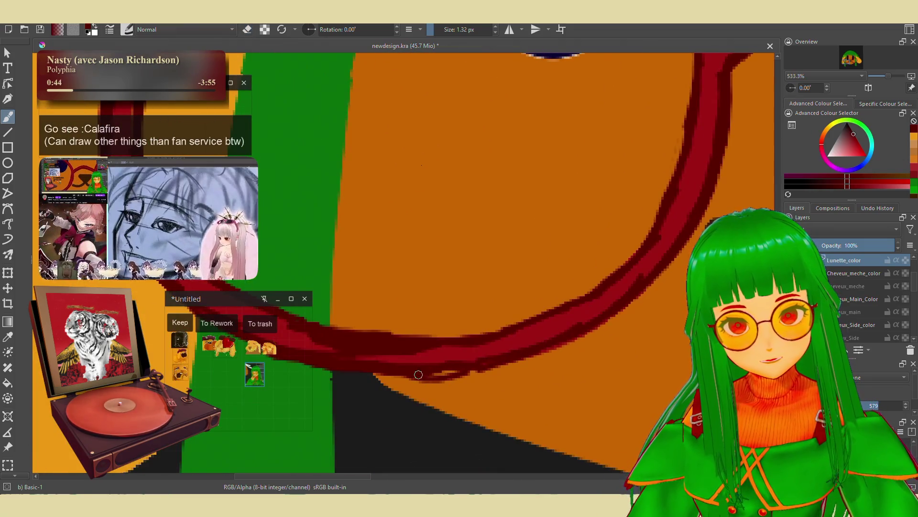
key("e")
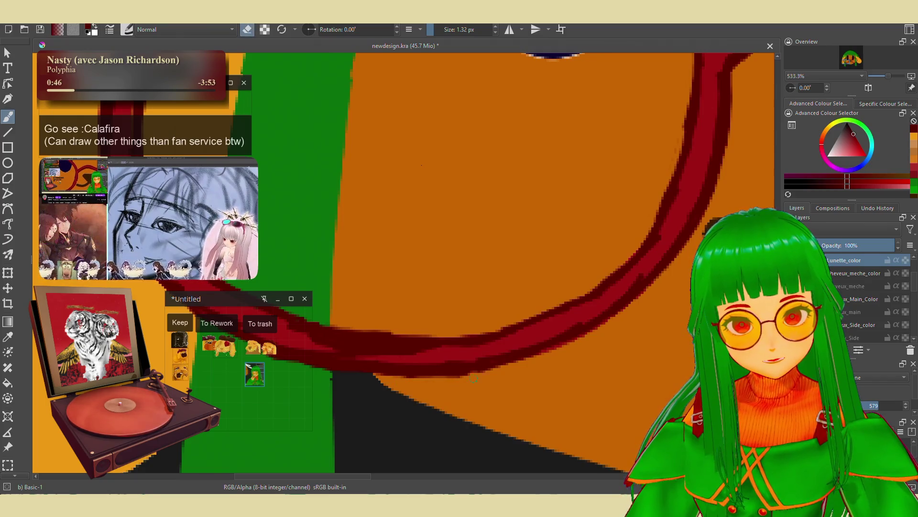
key("e")
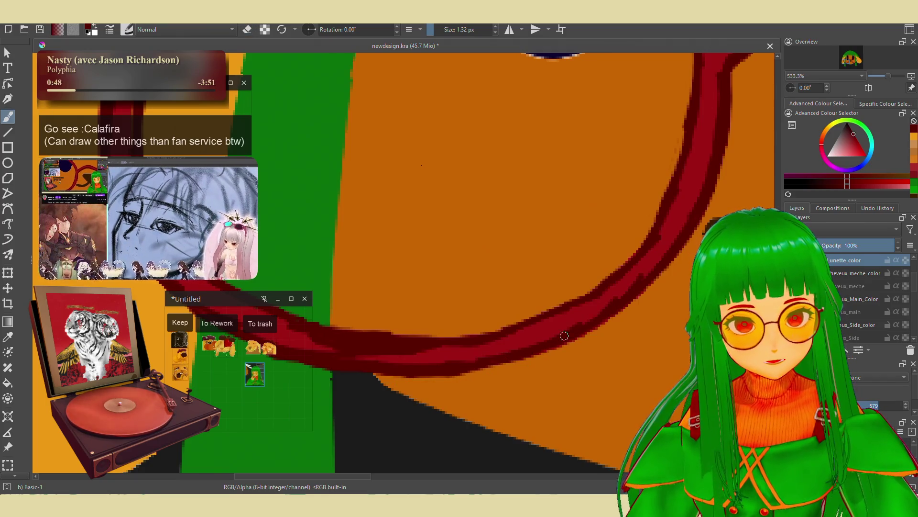
scroll(613, 311, "left", 3)
scroll(494, 350, "left", 2)
scroll(494, 350, "left", 3)
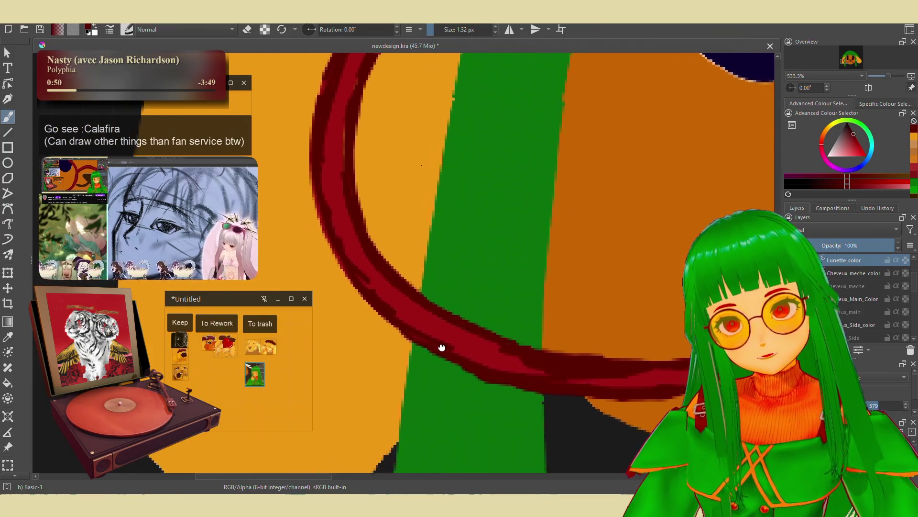
key("e")
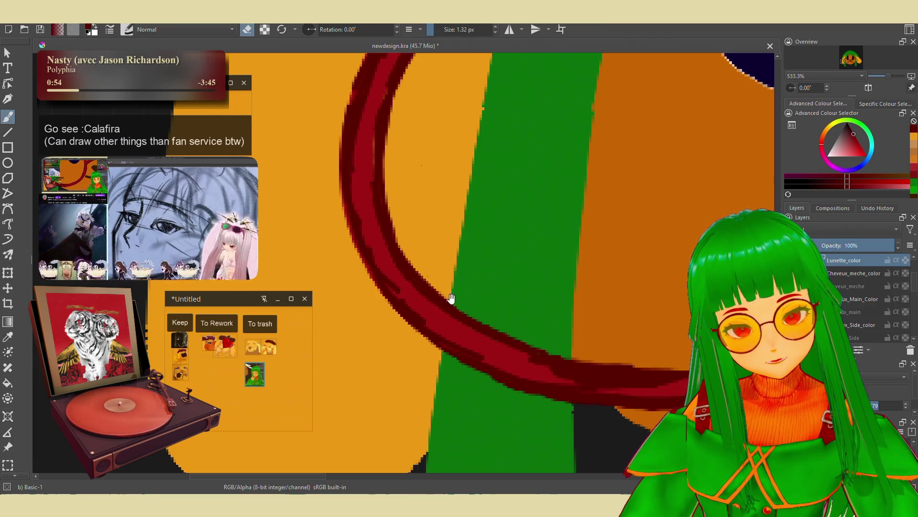
left_click_drag(451, 298, 572, 426)
key("e")
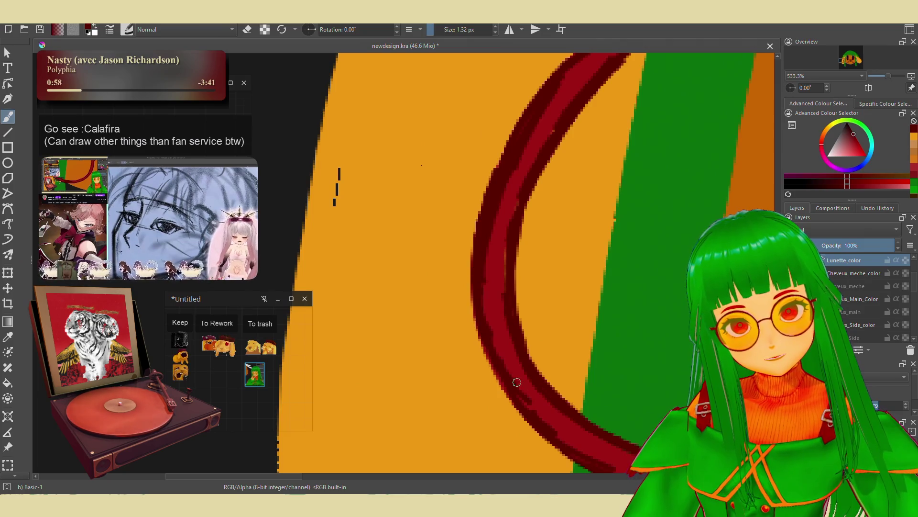
left_click_drag(492, 197, 462, 371)
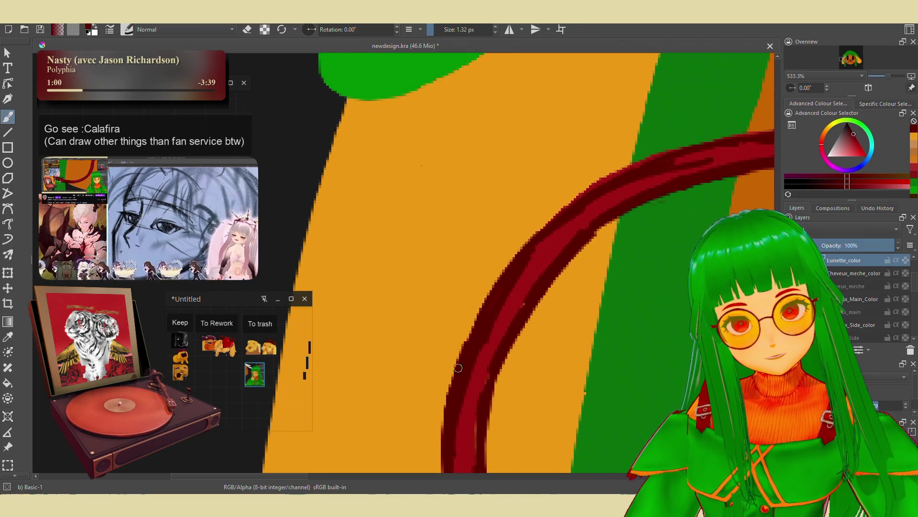
Repaint the rim's upper curve in crimson, undo a stray erase, and stroke a darker red inner band.
mouse_move(514, 292)
left_mouse_down()
mouse_move(611, 182)
mouse_move(507, 303)
mouse_move(618, 196)
mouse_move(529, 269)
mouse_move(508, 300)
left_mouse_up()
key("e")
key("ctrl+z")
key("e")
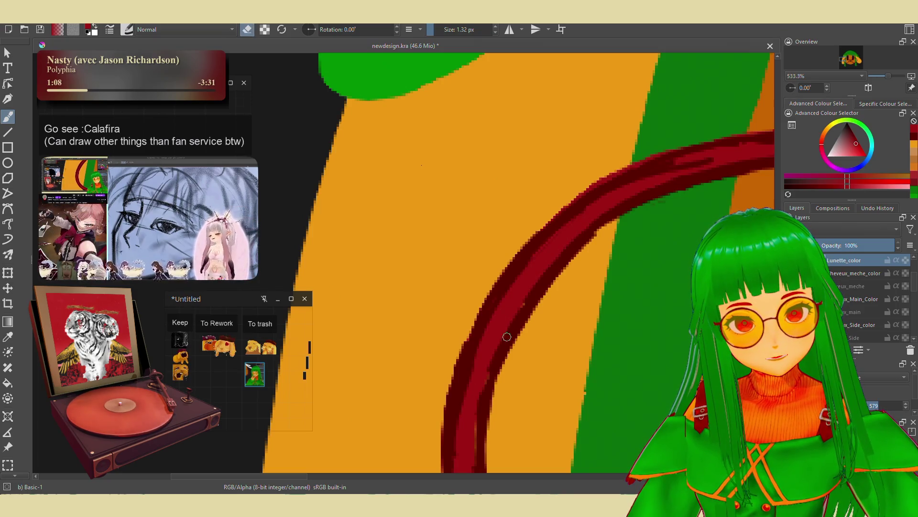
key("e")
left_click(509, 321, "ctrl")
mouse_move(510, 333)
left_mouse_down()
mouse_move(515, 326)
mouse_move(500, 345)
mouse_move(534, 295)
mouse_move(498, 342)
mouse_move(512, 267)
mouse_move(506, 366)
mouse_move(486, 400)
mouse_move(433, 336)
left_mouse_up()
key("e")
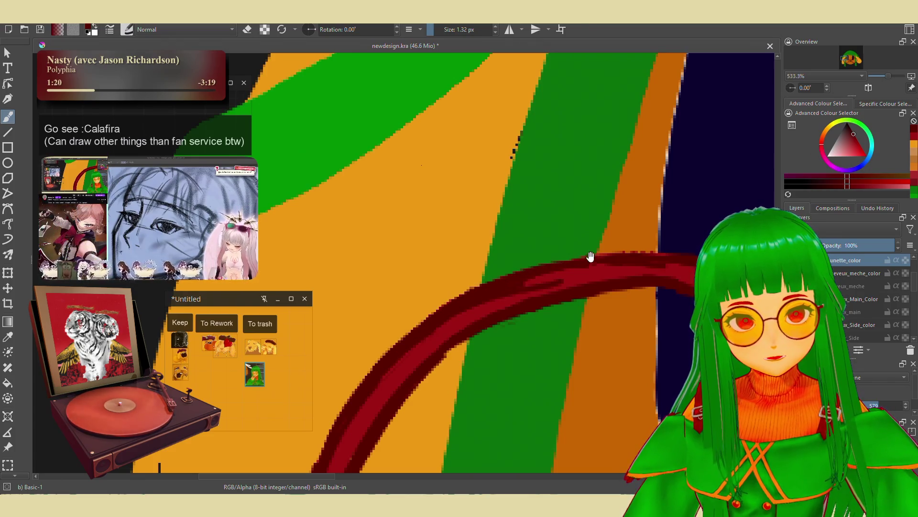
Follow the red ring toward the navy eye and erase its ragged outer edge.
left_click_drag(591, 257, 481, 288)
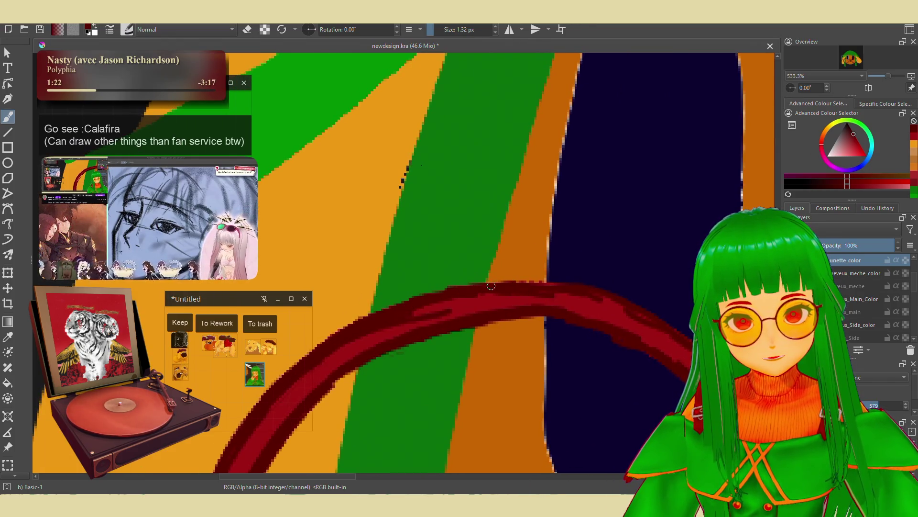
left_click_drag(579, 287, 512, 275)
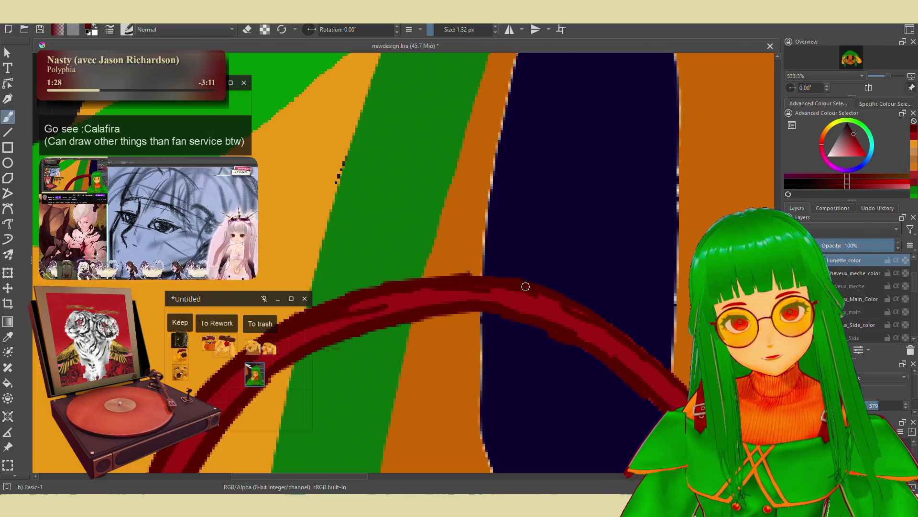
left_click_drag(619, 334, 528, 287)
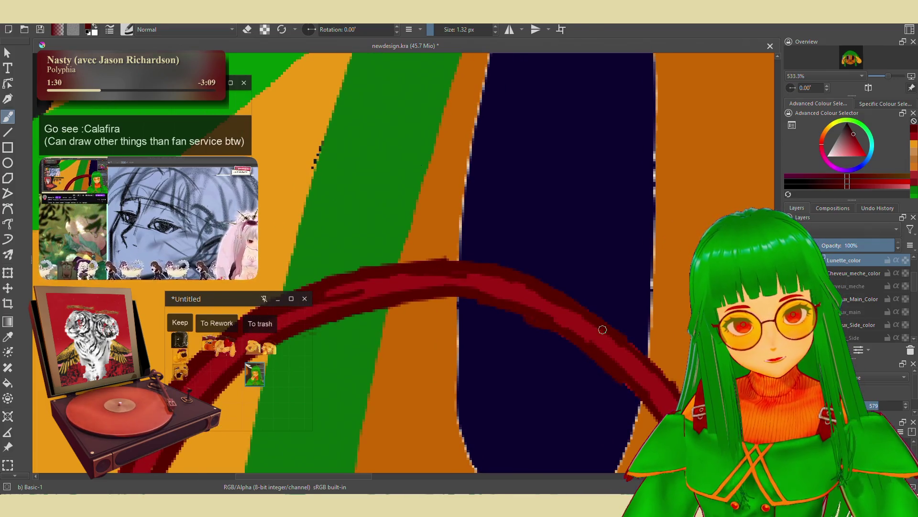
mouse_move(628, 343)
left_mouse_down()
mouse_move(554, 289)
mouse_move(531, 242)
mouse_move(560, 259)
left_mouse_up()
key("e")
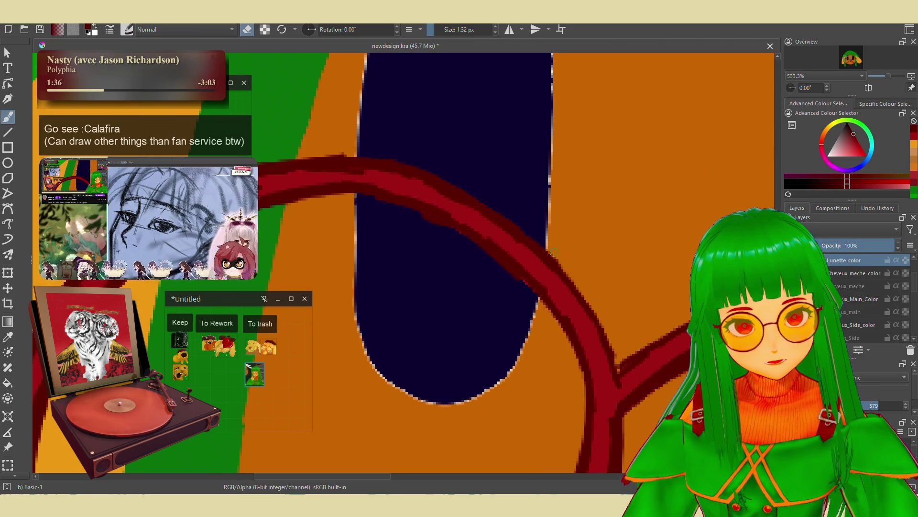
left_click_drag(594, 317, 607, 372)
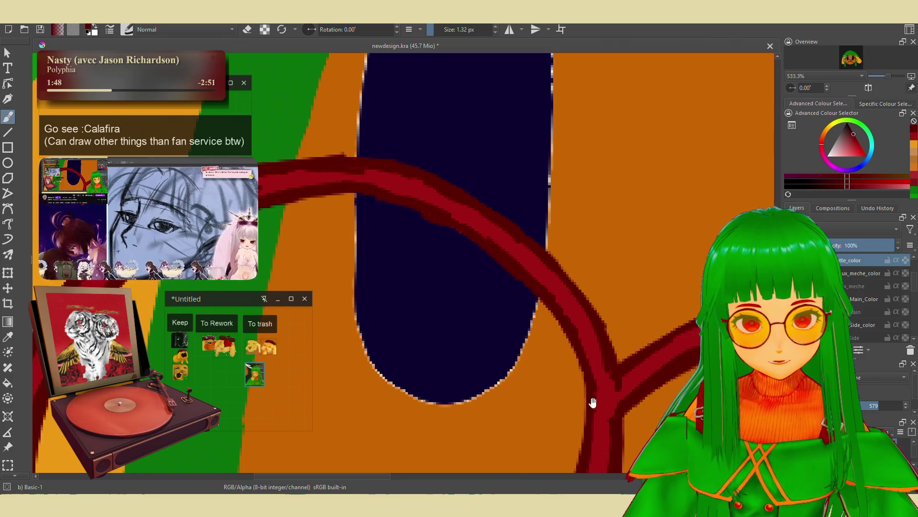
Touch up the ring's edge while following its lower curve, left side and upper arc.
left_click_drag(593, 401, 587, 266)
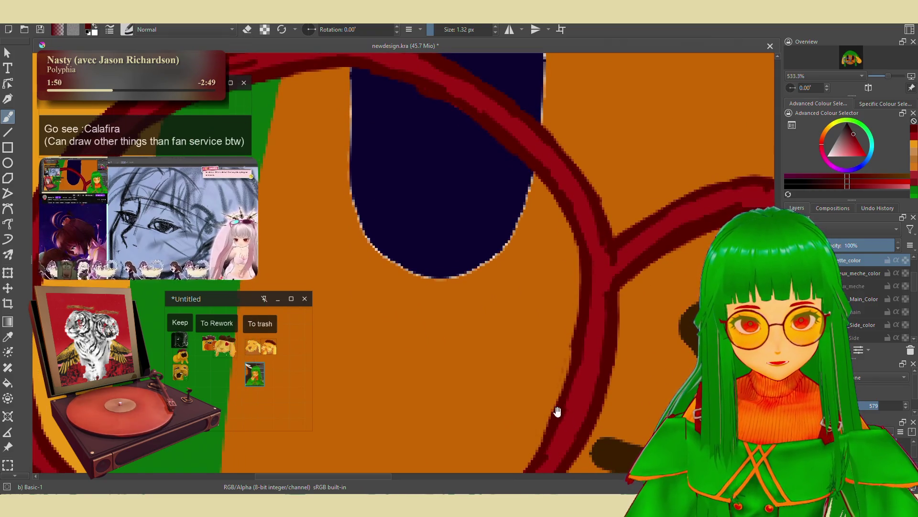
mouse_move(557, 412)
left_mouse_down()
mouse_move(615, 242)
mouse_move(563, 358)
mouse_move(502, 415)
left_mouse_up()
left_click_drag(369, 333, 665, 330)
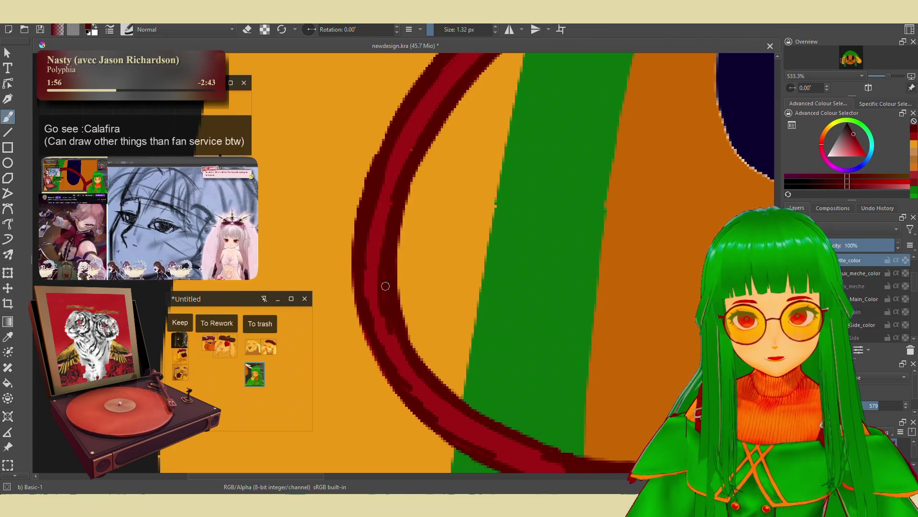
mouse_move(445, 330)
left_mouse_down()
mouse_move(396, 326)
mouse_move(406, 329)
left_mouse_up()
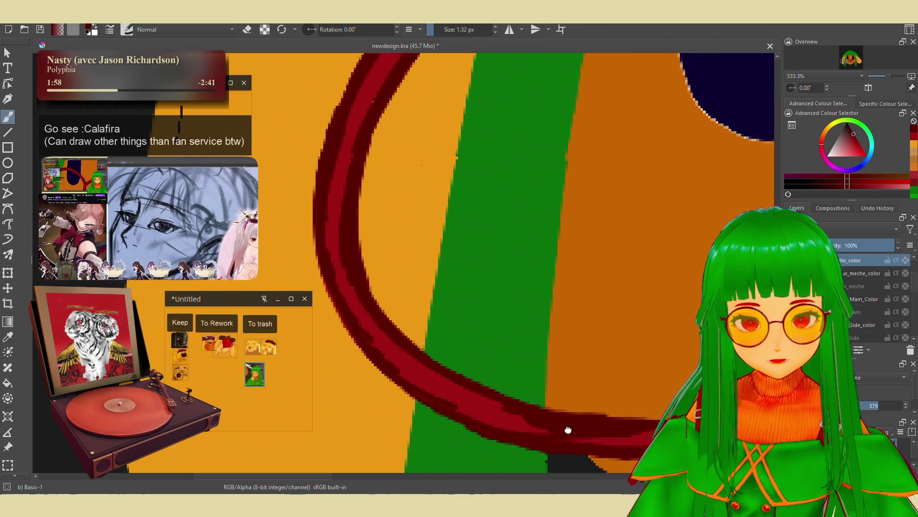
left_click_drag(611, 405, 553, 404)
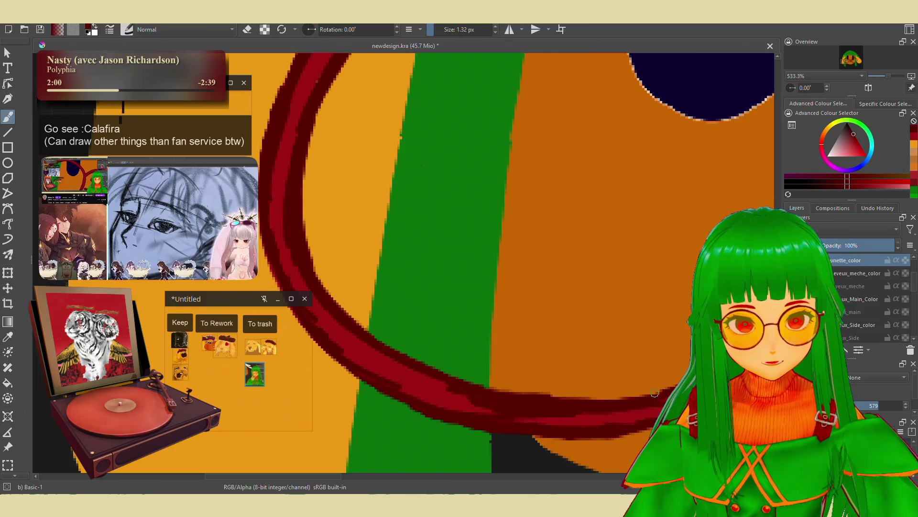
mouse_move(721, 374)
left_mouse_down()
mouse_move(639, 396)
mouse_move(611, 420)
left_mouse_up()
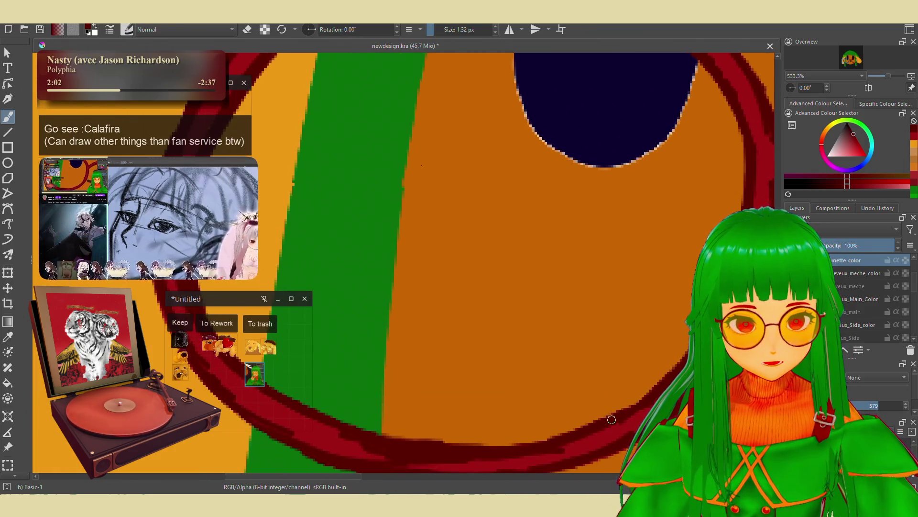
mouse_move(422, 165)
left_mouse_down()
mouse_move(648, 349)
mouse_move(617, 262)
mouse_move(502, 211)
left_mouse_up()
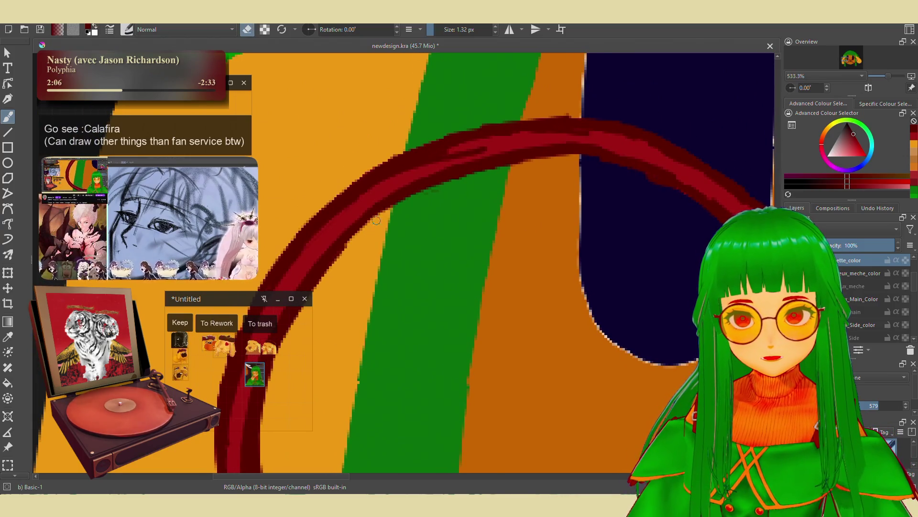
mouse_move(584, 172)
left_mouse_down()
mouse_move(557, 199)
mouse_move(509, 207)
left_mouse_up()
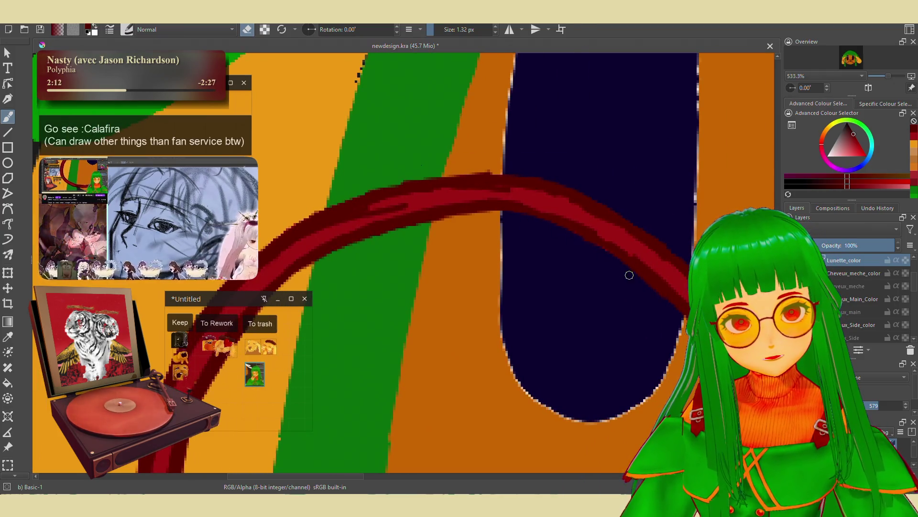
mouse_move(627, 266)
left_mouse_down()
mouse_move(687, 207)
mouse_move(566, 273)
left_mouse_up()
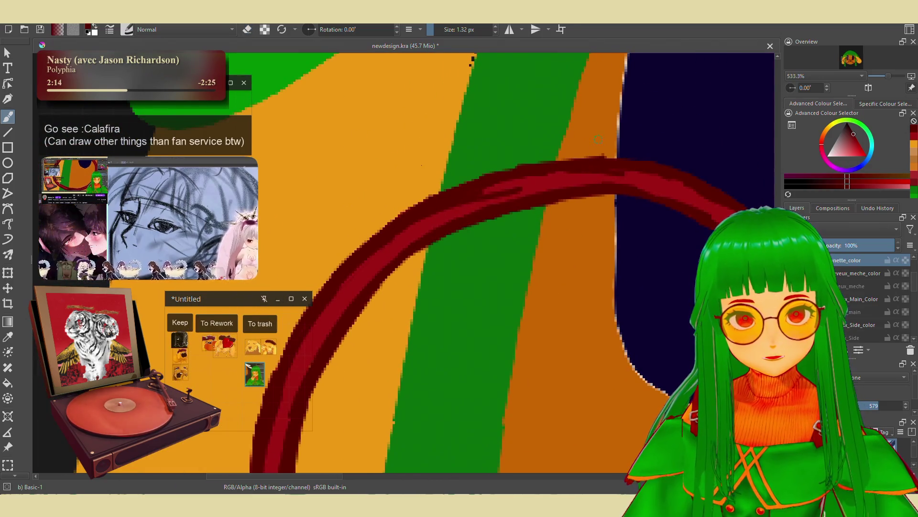
Refine the dark-red ring arc crossing the navy eye, alternating painting and erasing.
key("e")
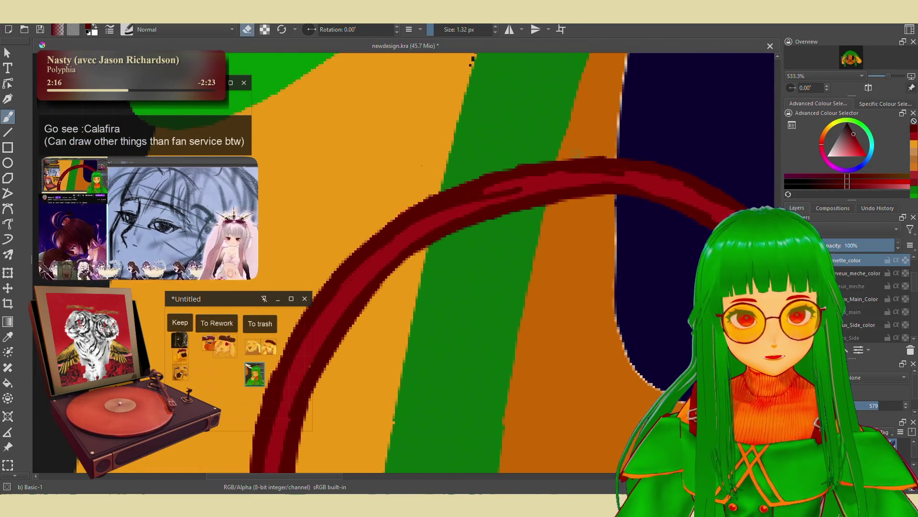
scroll(519, 179, "down", 5)
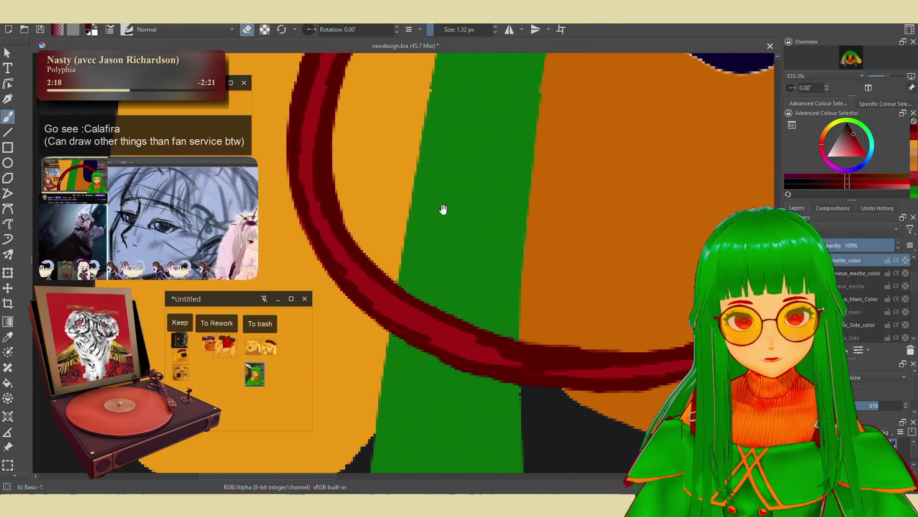
scroll(443, 209, "right", 5)
key("e")
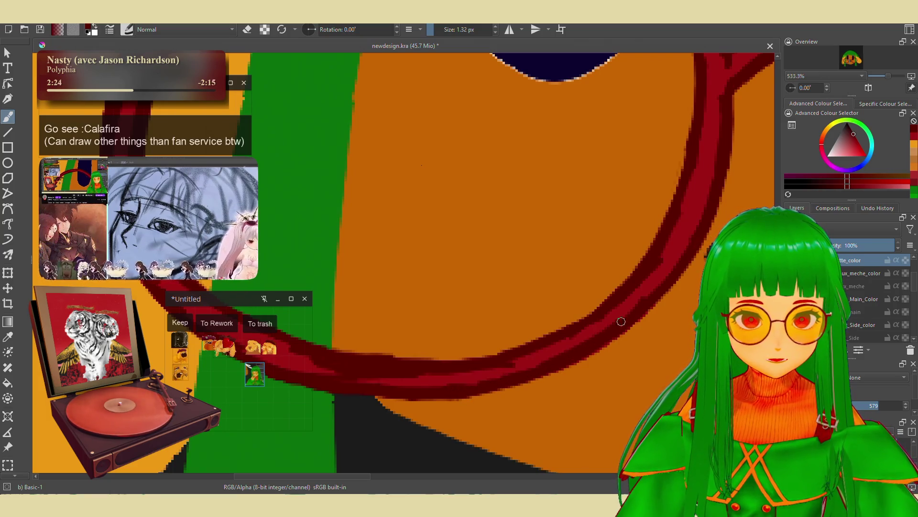
scroll(602, 329, "up", 2)
scroll(602, 328, "right", 2)
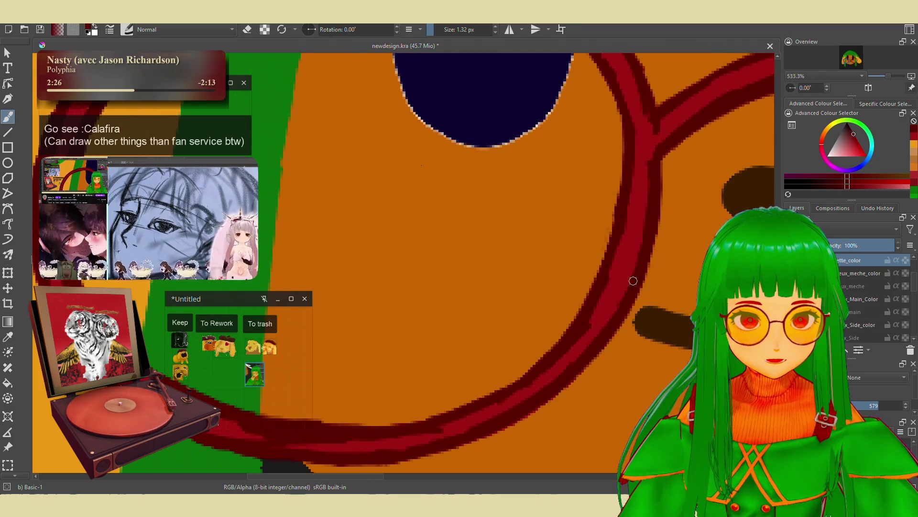
scroll(617, 325, "left", 6)
scroll(643, 344, "right", 10)
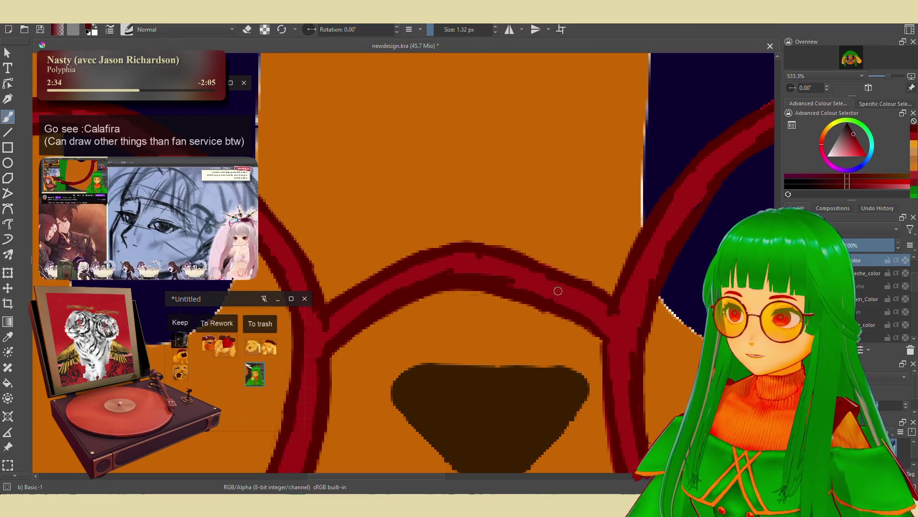
scroll(550, 275, "right", 1)
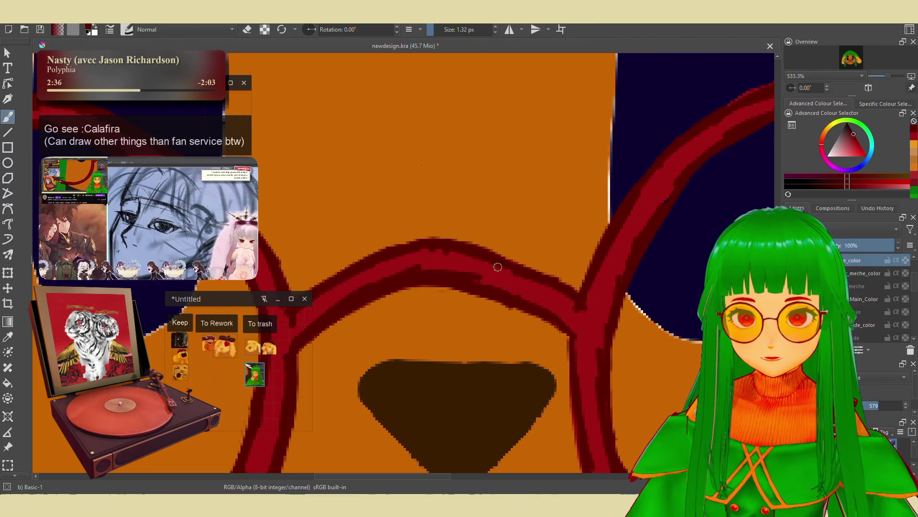
scroll(435, 272, "left", 4)
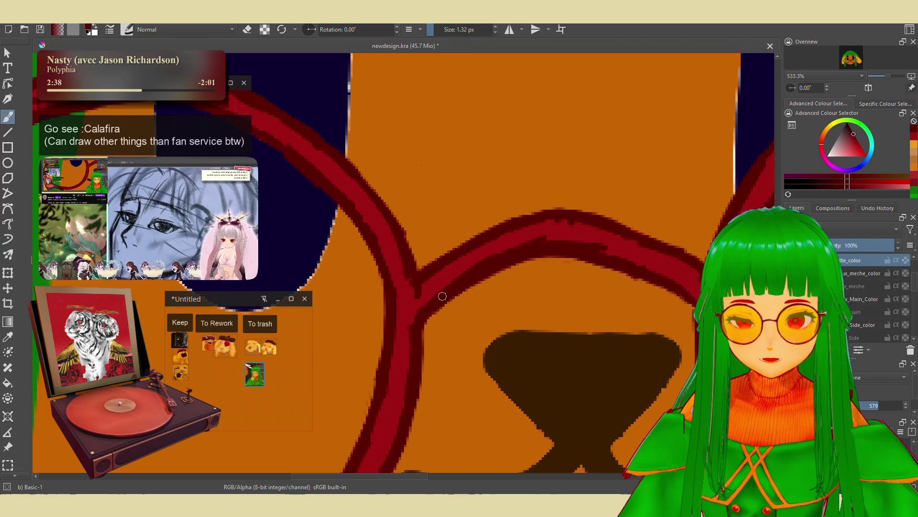
scroll(526, 268, "right", 4)
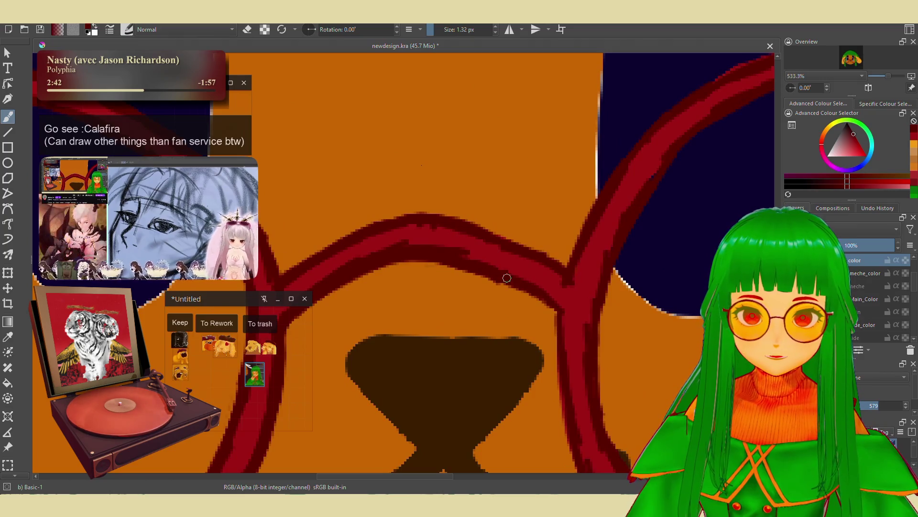
Pan the view over the nose, right ring and mouth to inspect the rim.
left_click_drag(575, 325, 548, 282)
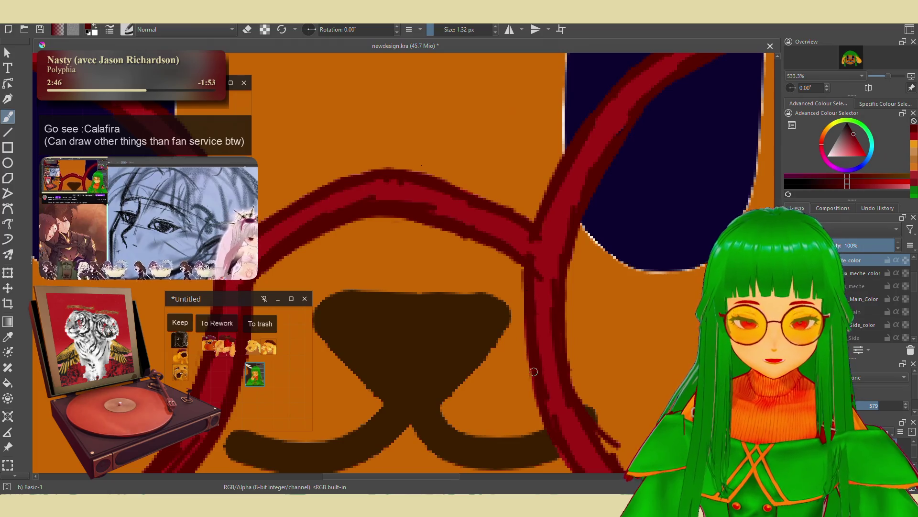
left_click_drag(534, 358, 524, 300)
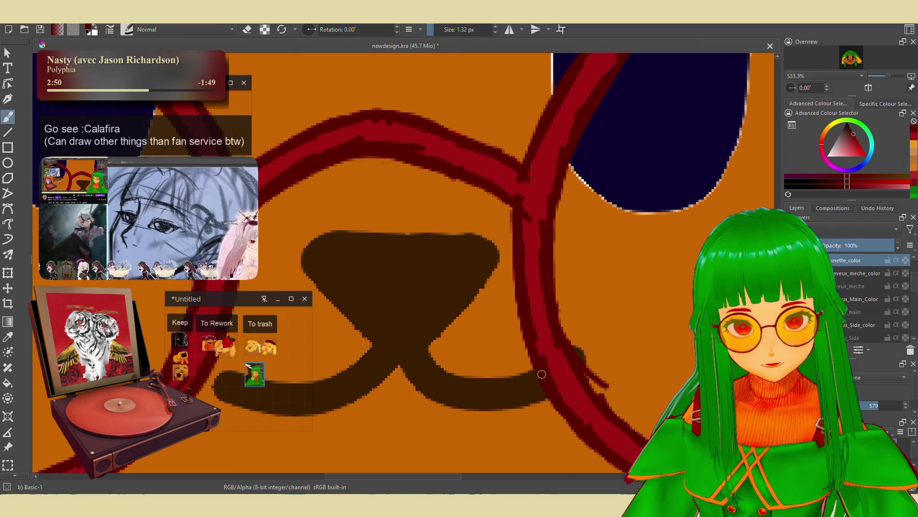
scroll(541, 371, "down", 3)
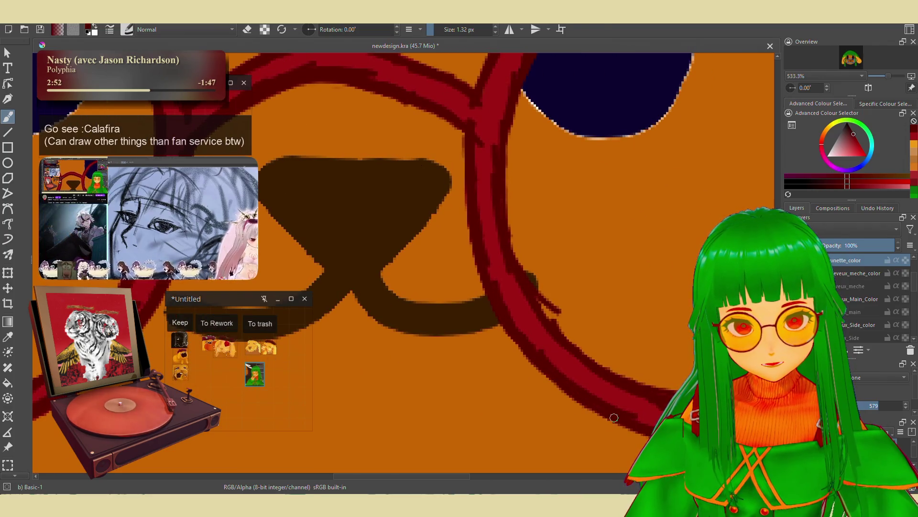
scroll(620, 409, "down", 2)
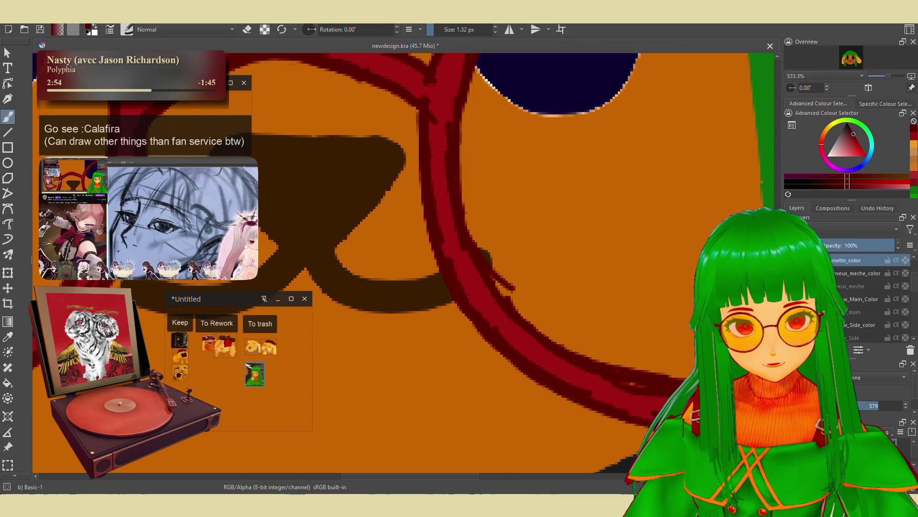
scroll(609, 391, "down", 3)
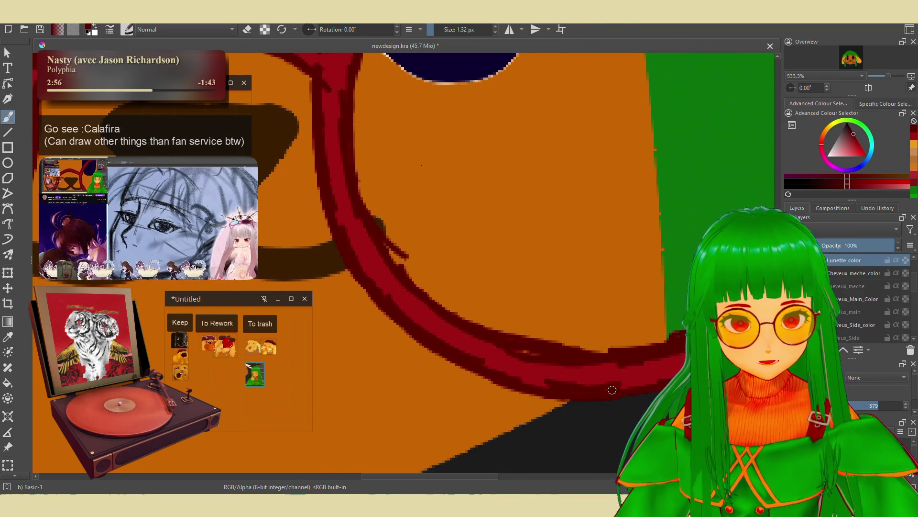
scroll(615, 392, "right", 3)
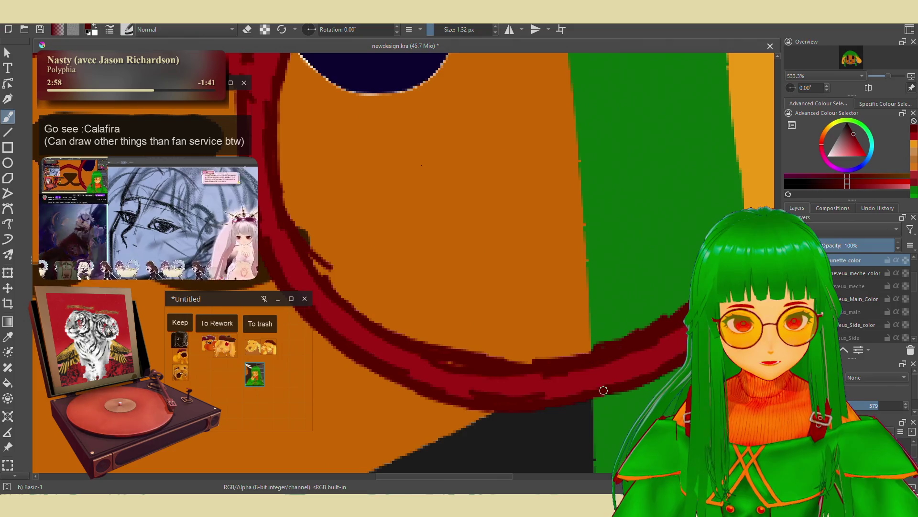
scroll(650, 364, "right", 3)
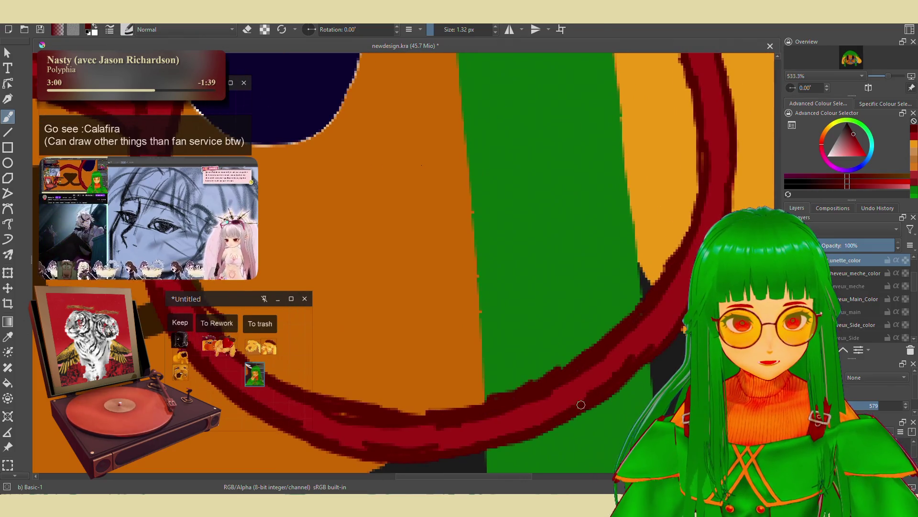
scroll(627, 369, "right", 2)
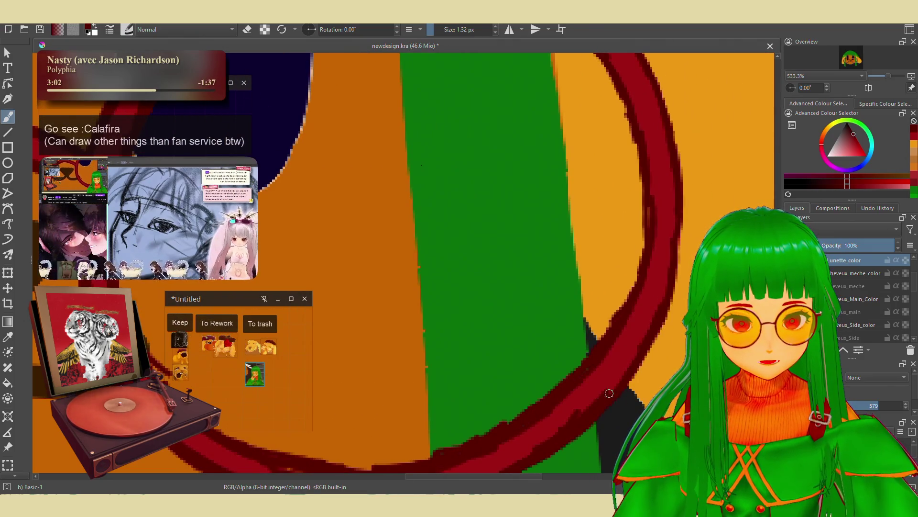
scroll(614, 383, "right", 2)
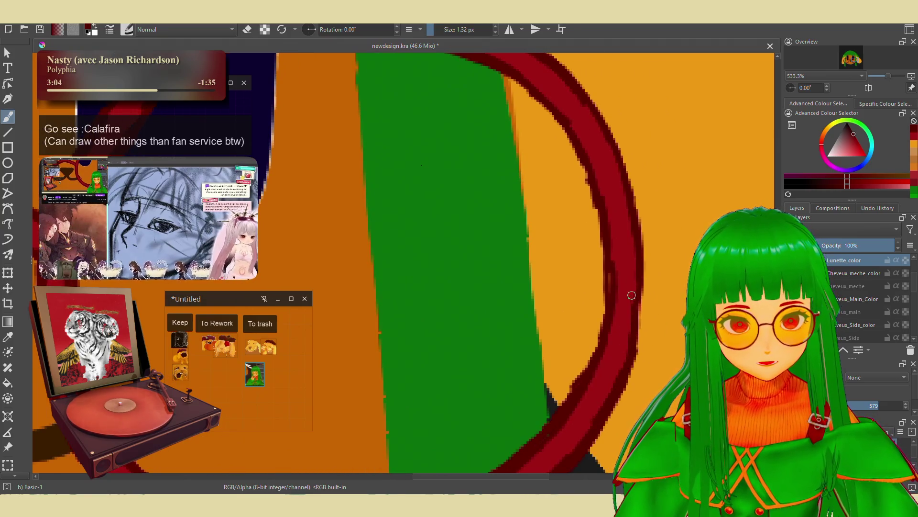
scroll(636, 300, "up", 3)
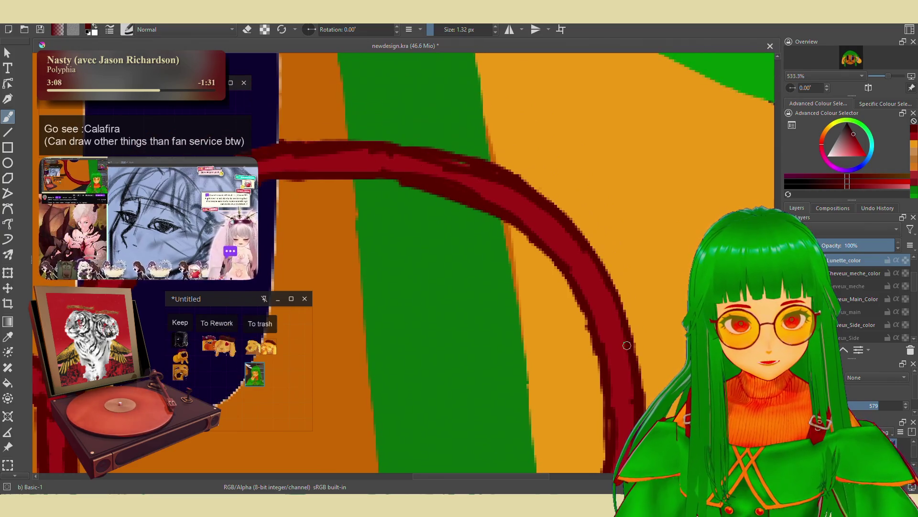
scroll(405, 294, "up", 3)
scroll(405, 295, "left", 4)
scroll(404, 295, "down", 3)
scroll(405, 295, "right", 3)
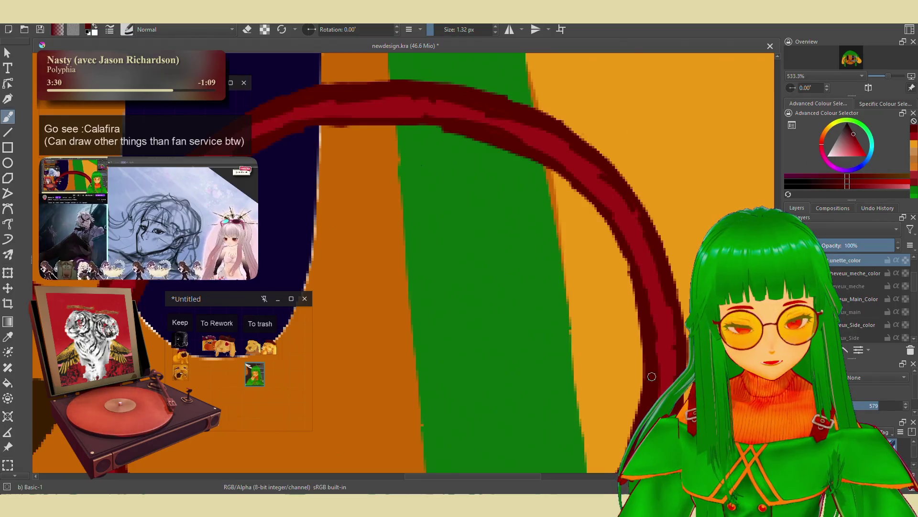
scroll(621, 255, "left", 4)
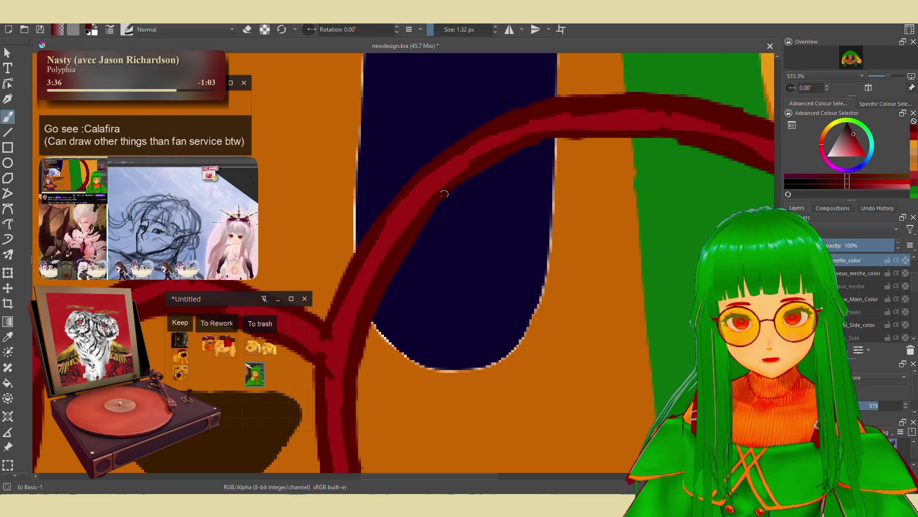
Paint dark red along the ring's lower edge, then pan along the rim and eye.
mouse_move(559, 134)
left_mouse_down()
mouse_move(670, 139)
mouse_move(615, 134)
left_mouse_up()
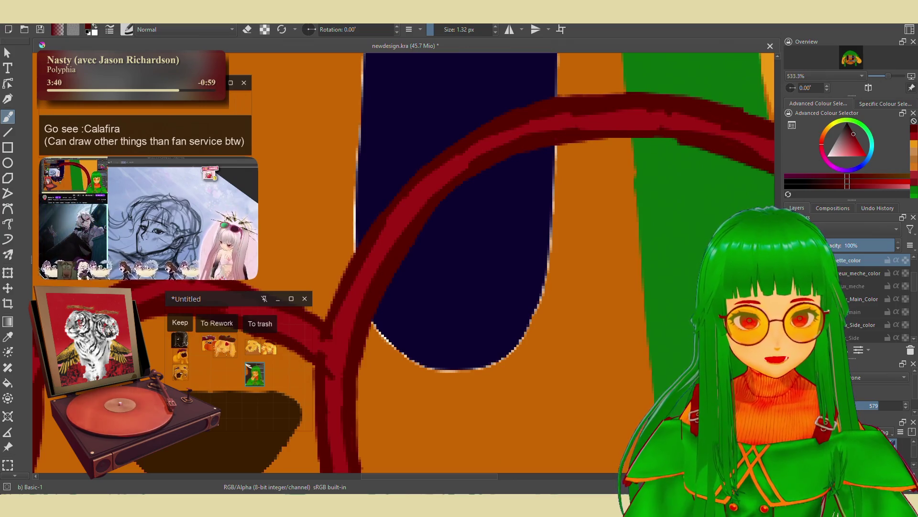
key("e")
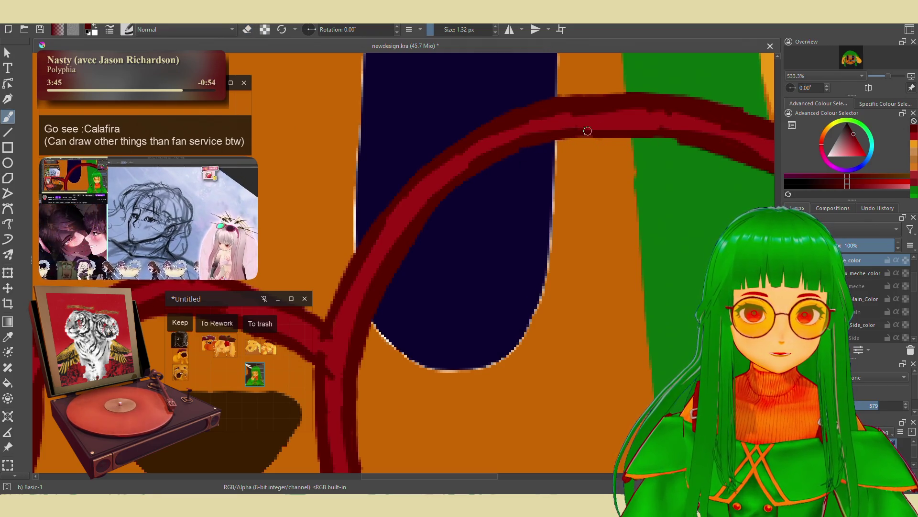
mouse_move(684, 131)
left_mouse_down()
mouse_move(615, 136)
mouse_move(538, 157)
left_mouse_up()
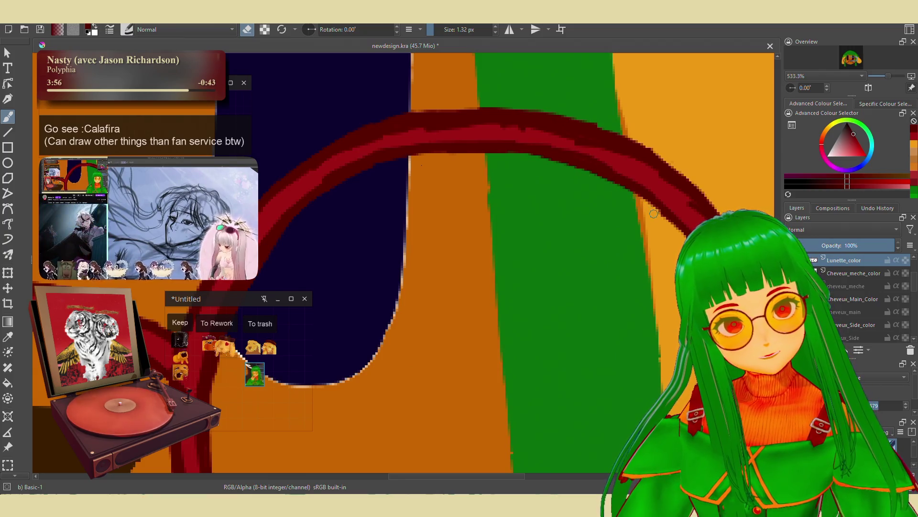
mouse_move(653, 196)
left_mouse_down()
mouse_move(621, 119)
mouse_move(719, 186)
mouse_move(657, 180)
left_mouse_up()
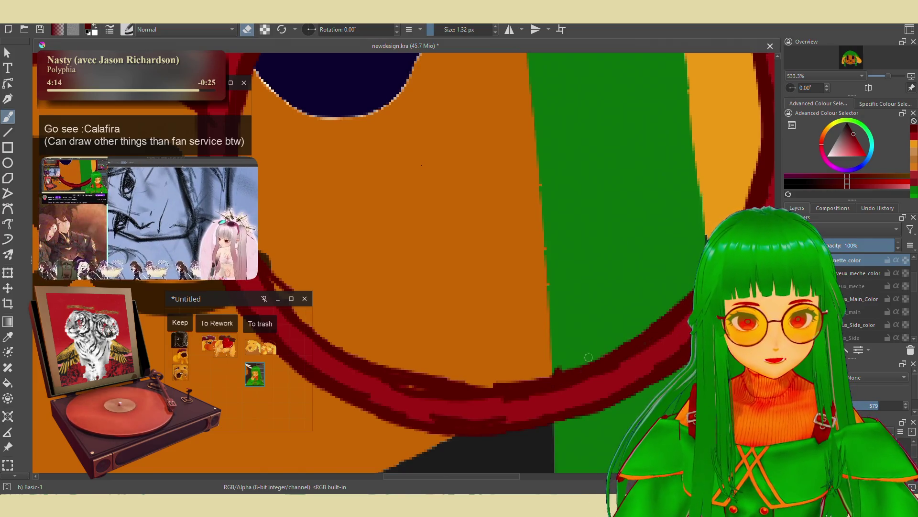
left_click_drag(346, 232, 427, 256)
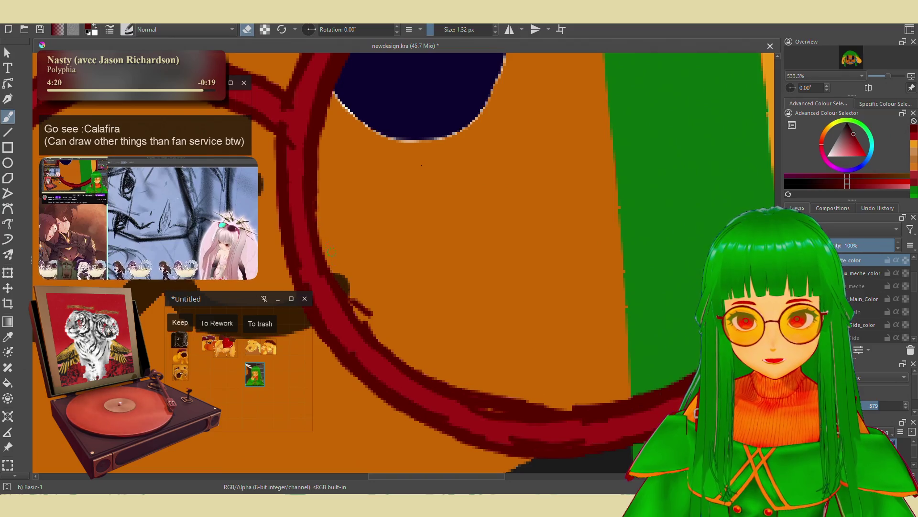
left_click_drag(380, 329, 415, 332)
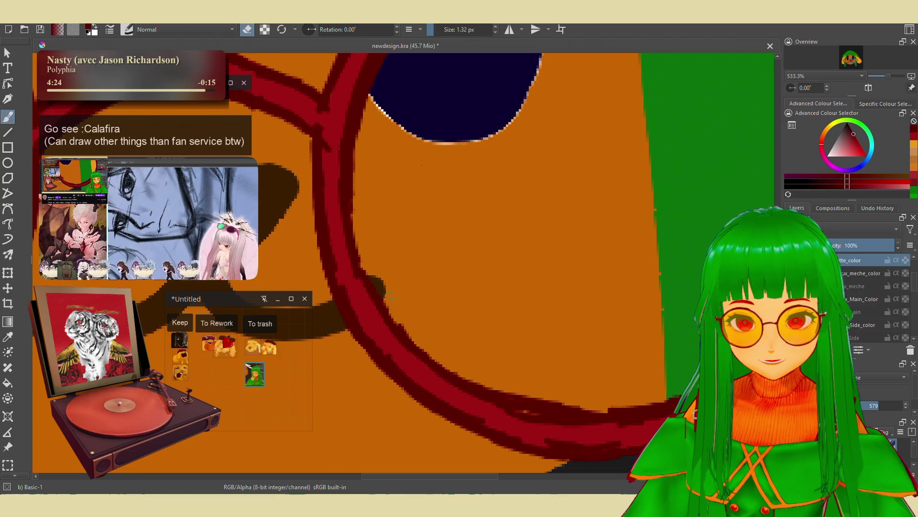
left_click_drag(463, 356, 446, 342)
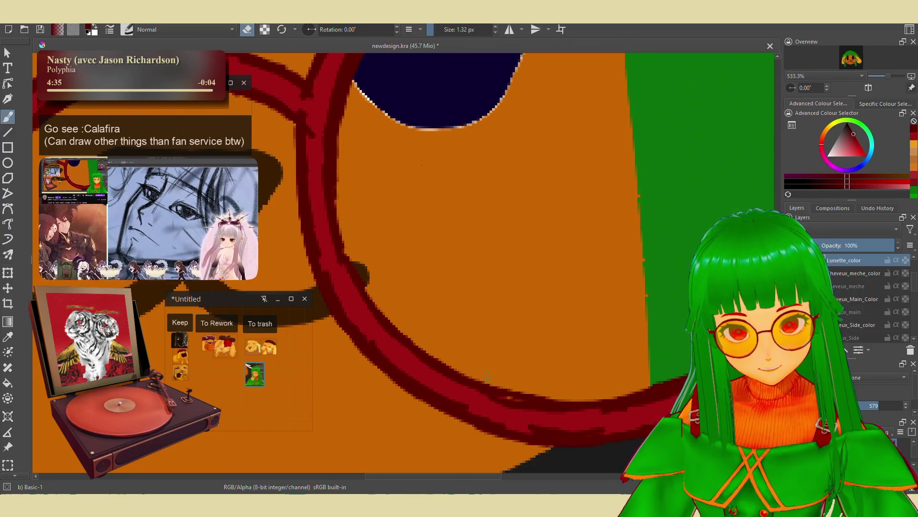
left_click_drag(566, 381, 518, 306)
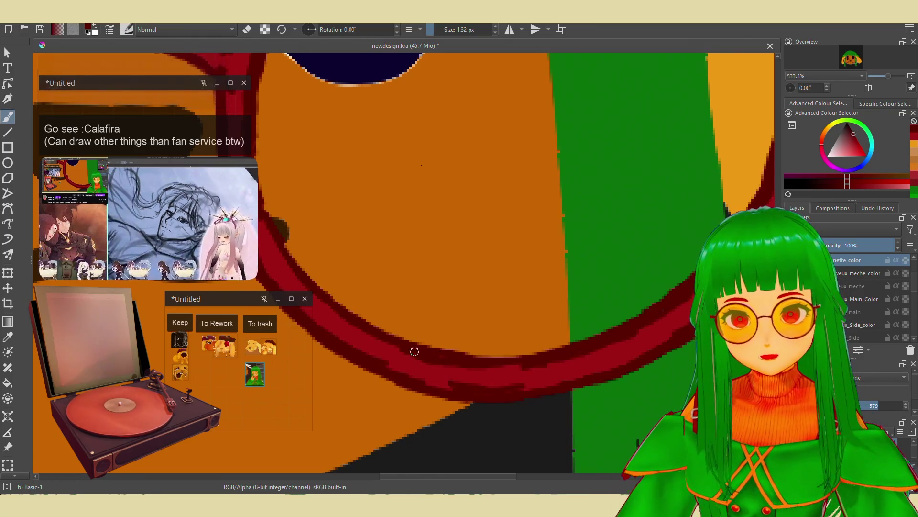
Zoom out to 66.7% to check the whole dog face, then zoom back in.
scroll(470, 342, "down", 7)
scroll(470, 342, "up", 1)
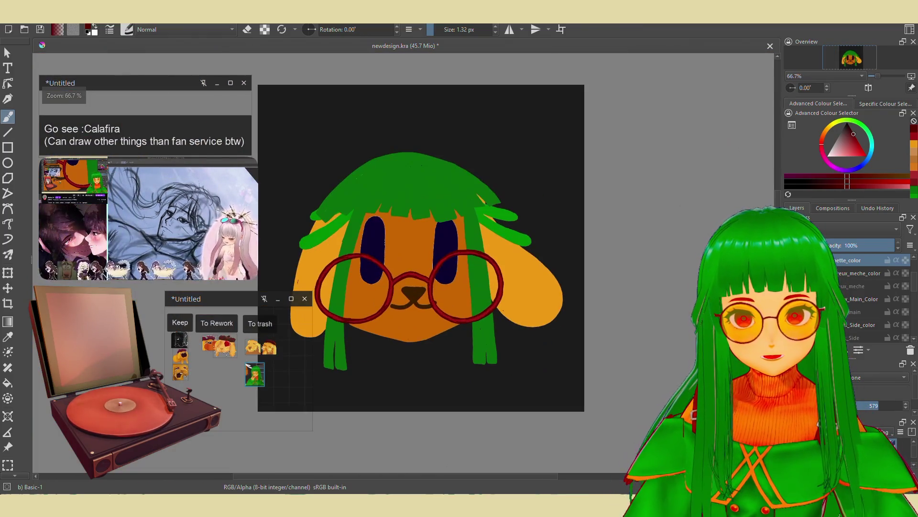
scroll(492, 317, "up", 6)
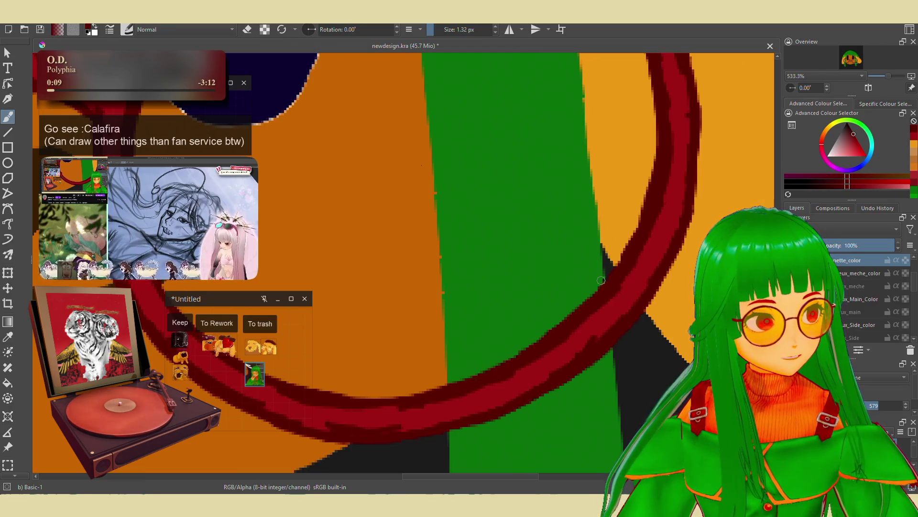
Switch to the k) Blender Textured Soft brush and shrink it to about 11.6 px.
right_click(550, 342)
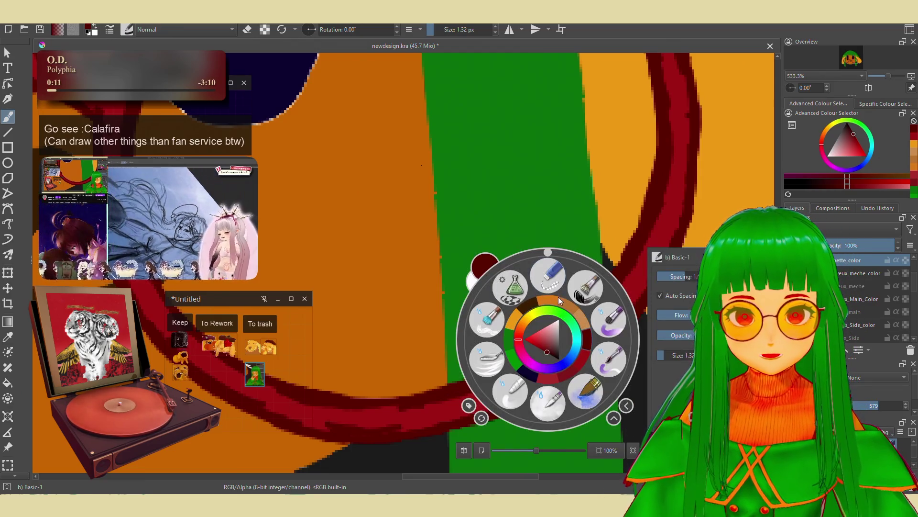
left_click(582, 295)
right_click(568, 320)
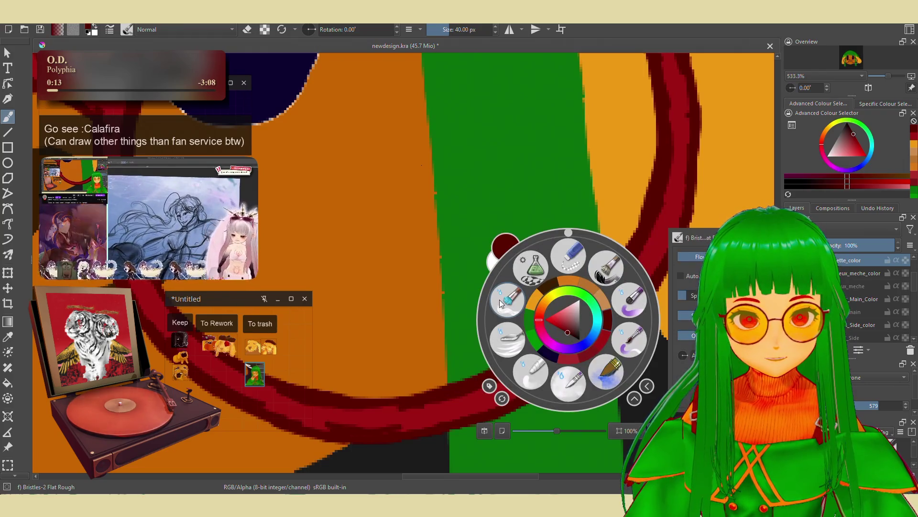
left_click(606, 371)
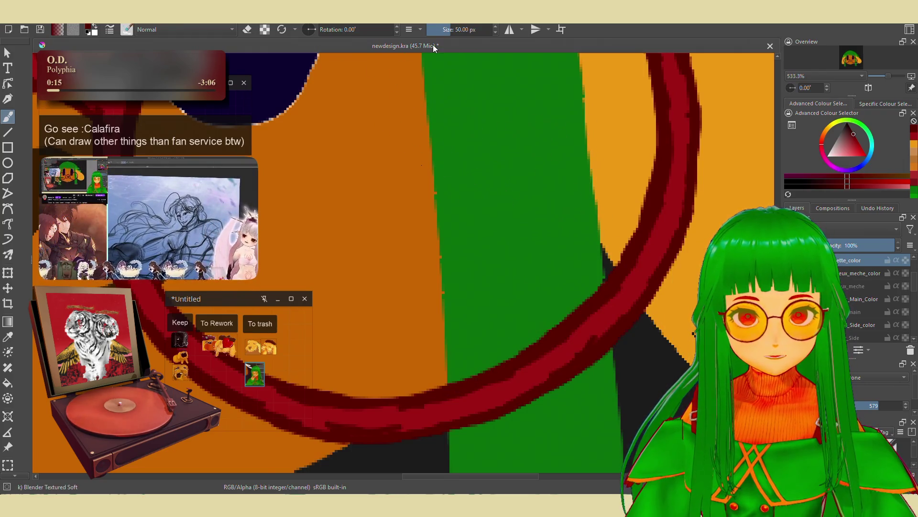
left_click_drag(444, 29, 442, 29)
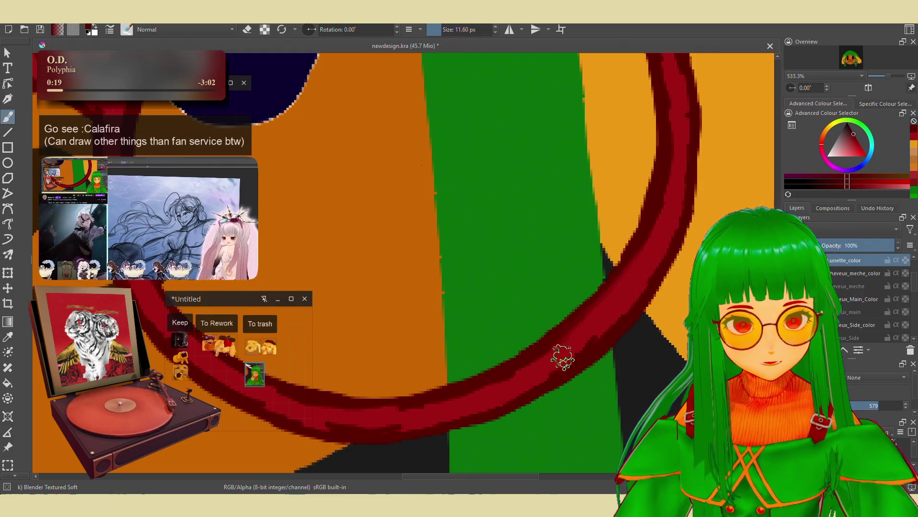
Work along the ring's top arc, across the navy eye, and down around the nose.
left_click_drag(643, 245, 553, 369)
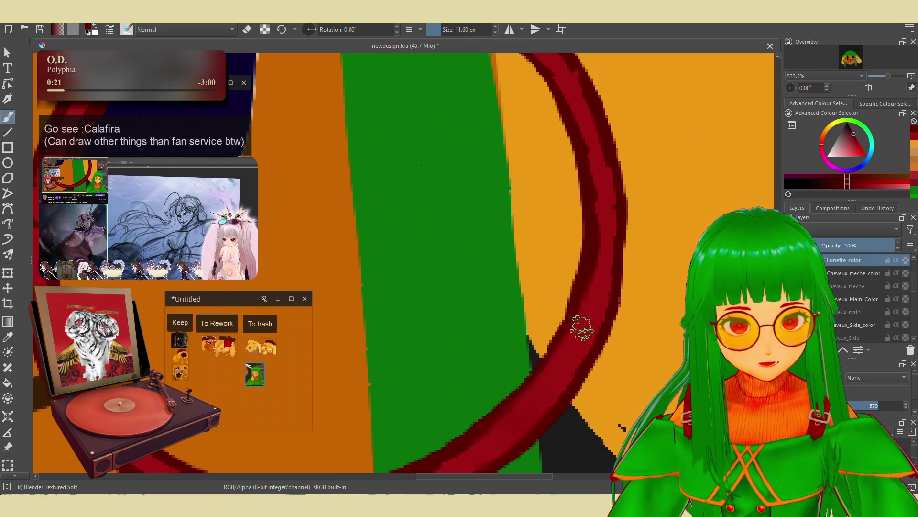
left_click_drag(588, 309, 558, 368)
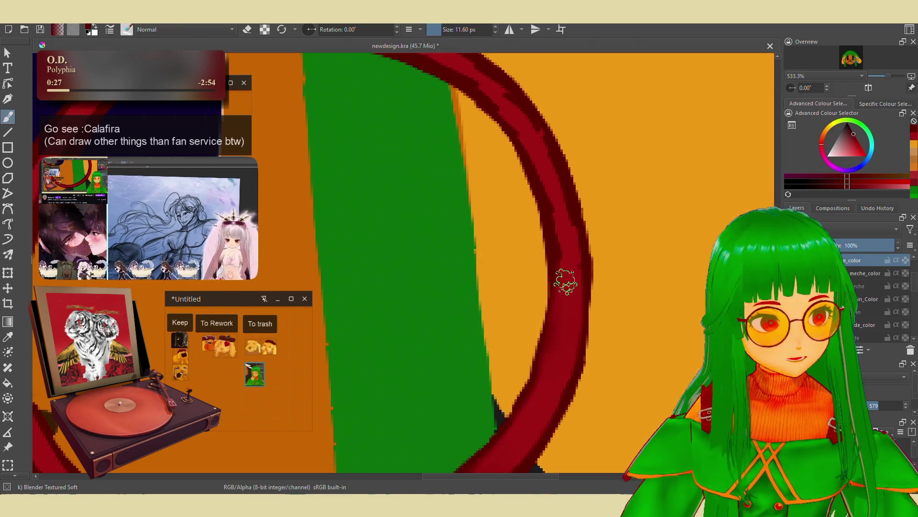
left_click_drag(552, 287, 556, 357)
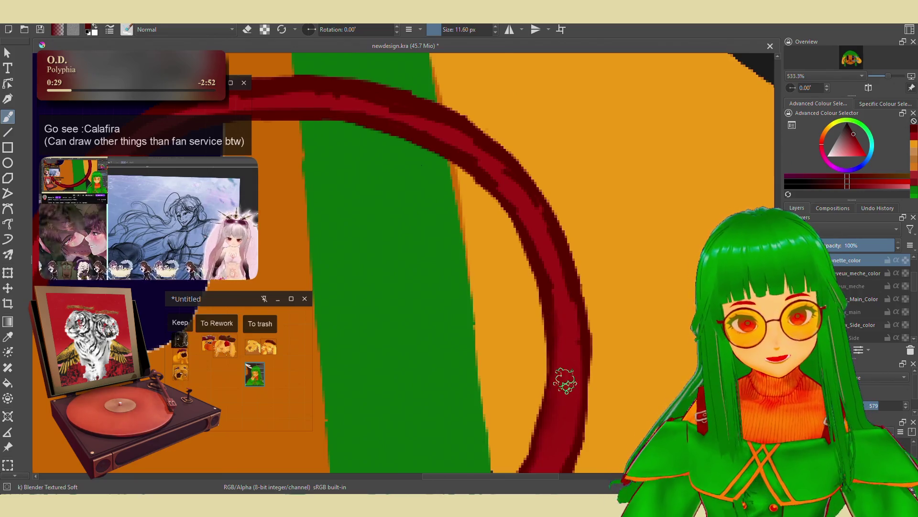
left_click_drag(560, 272, 573, 347)
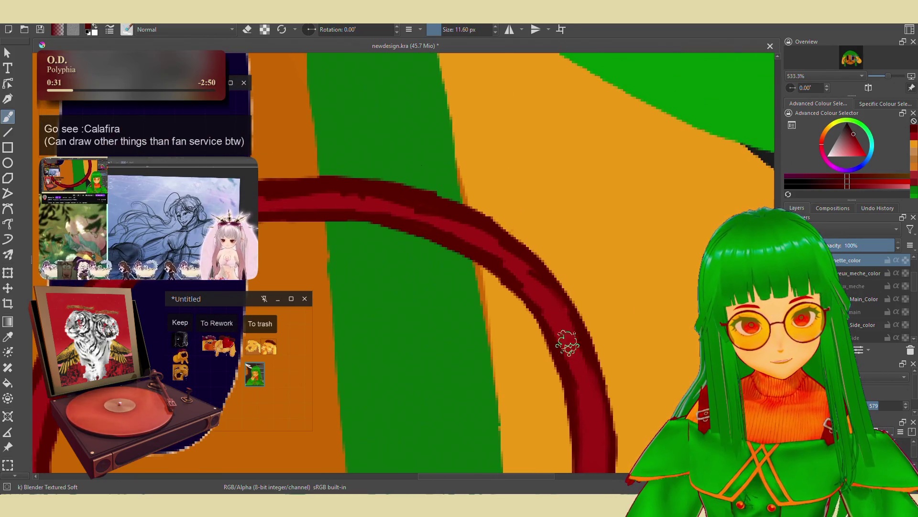
left_click_drag(563, 312, 592, 372)
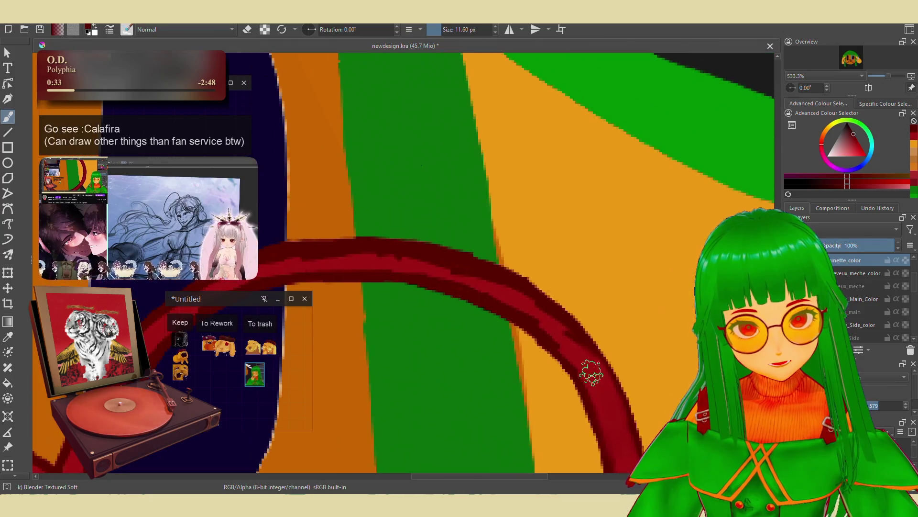
left_click_drag(514, 300, 598, 356)
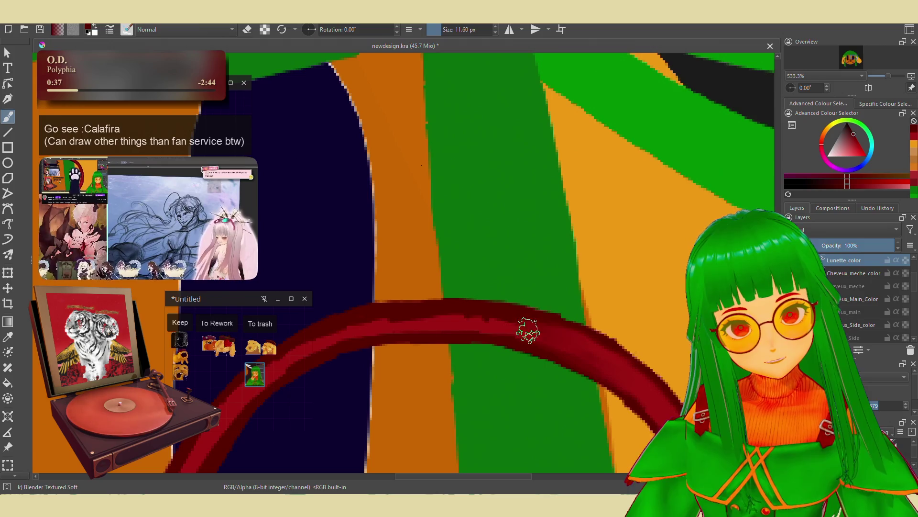
left_click_drag(511, 286, 628, 310)
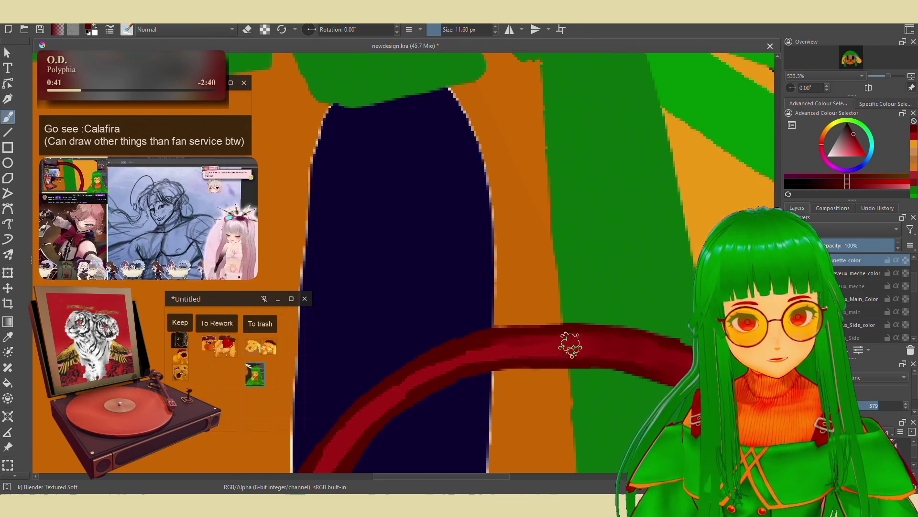
mouse_move(478, 353)
left_mouse_down()
mouse_move(379, 404)
mouse_move(588, 301)
left_mouse_up()
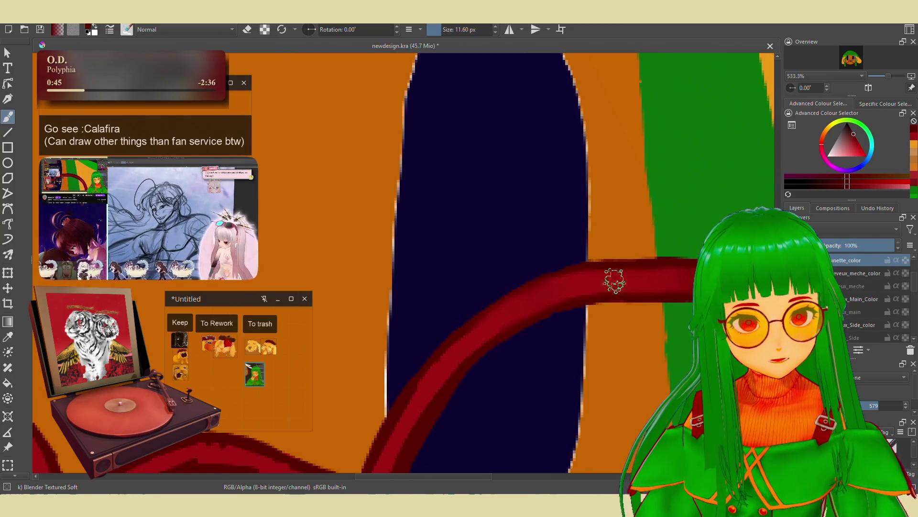
left_click_drag(520, 302, 613, 233)
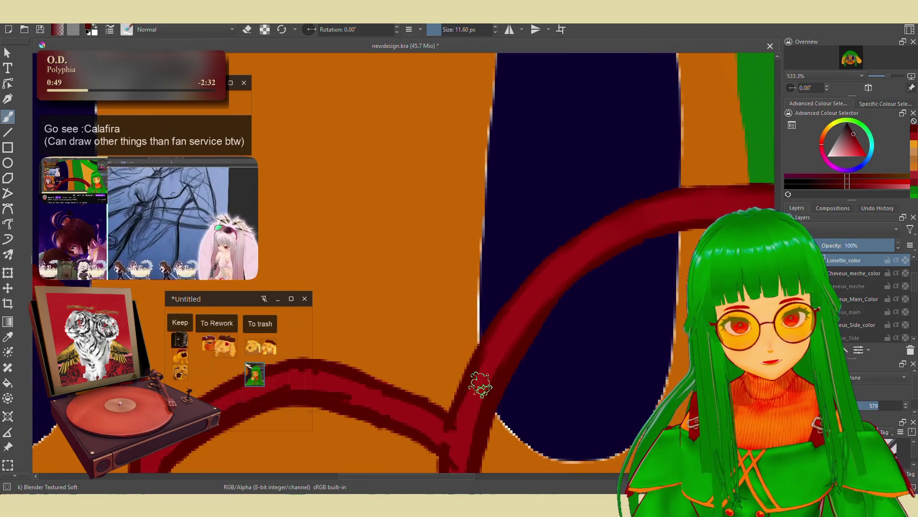
left_click_drag(478, 384, 526, 277)
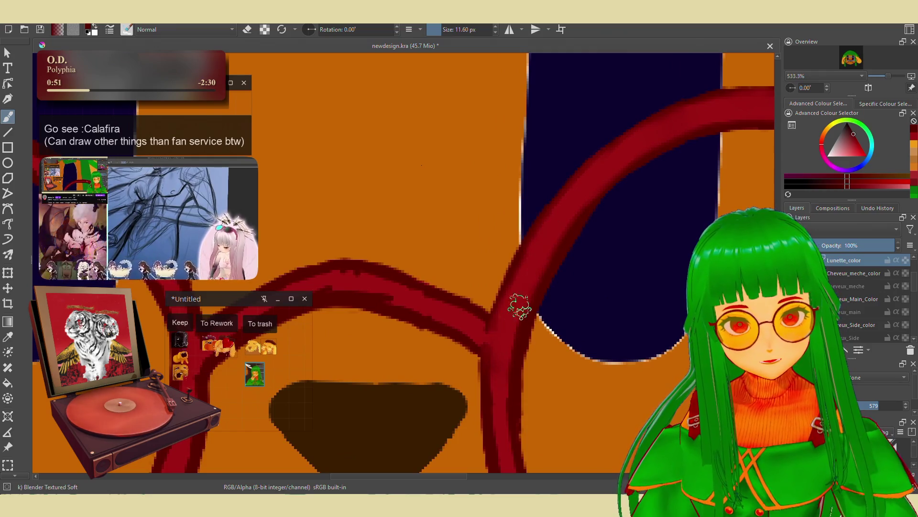
left_click_drag(491, 394, 485, 253)
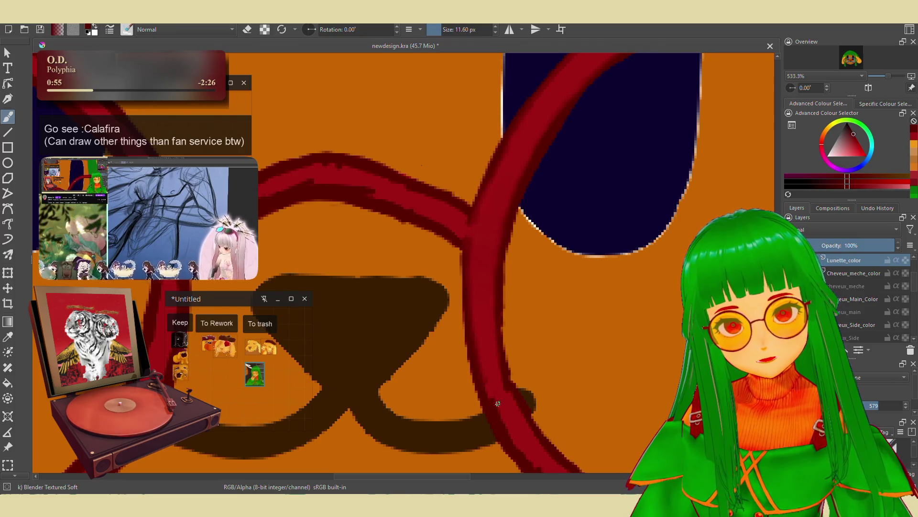
left_click_drag(497, 394, 468, 297)
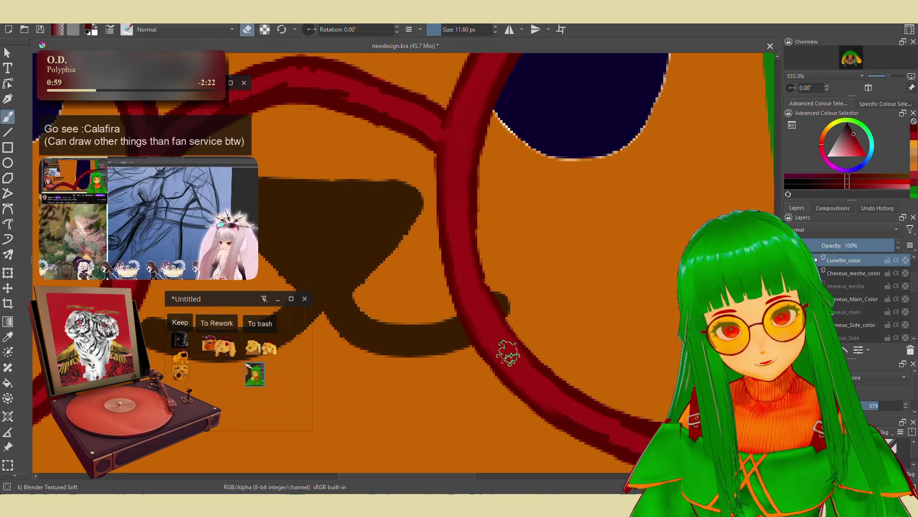
mouse_move(609, 423)
left_mouse_down()
mouse_move(513, 375)
mouse_move(495, 353)
left_mouse_up()
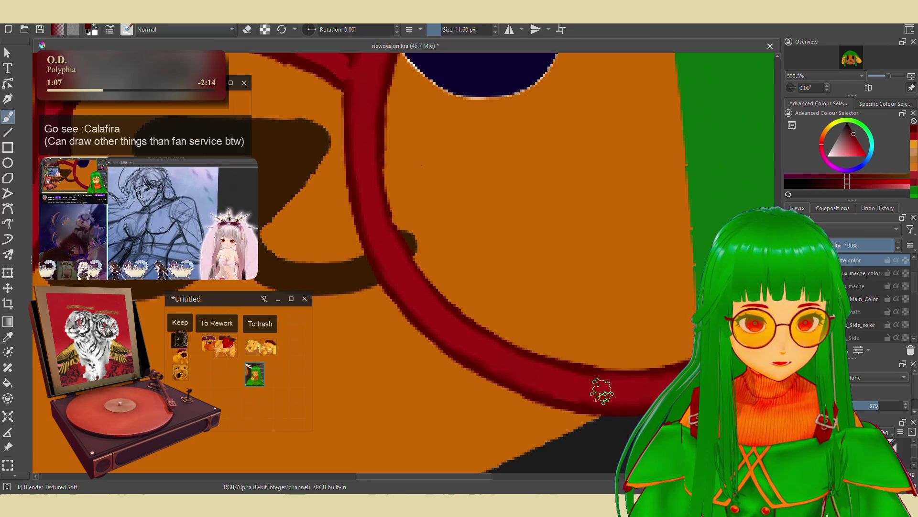
scroll(607, 386, "right", 5)
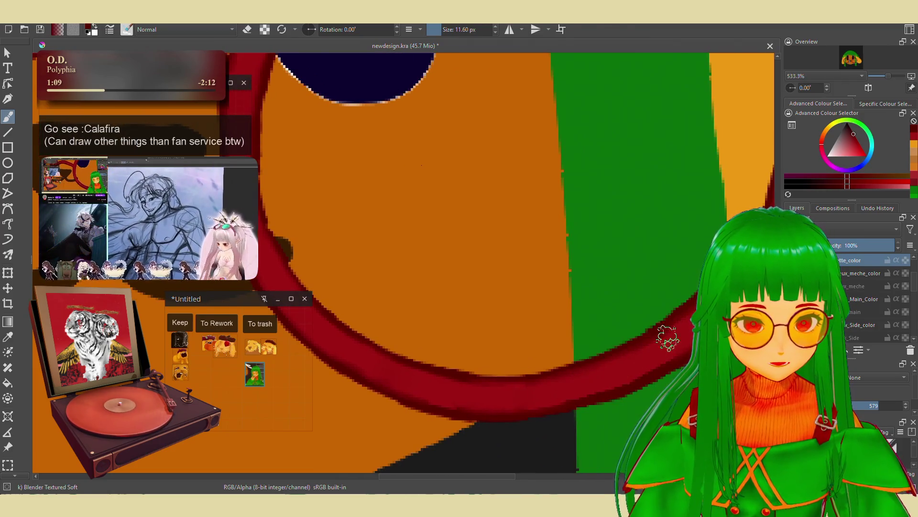
scroll(593, 375, "down", 8)
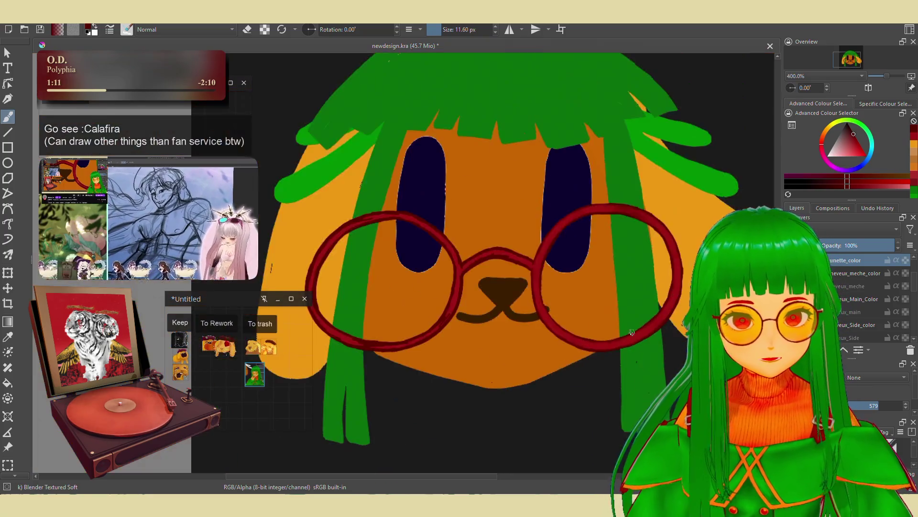
scroll(592, 376, "up", 3)
scroll(512, 322, "down", 2)
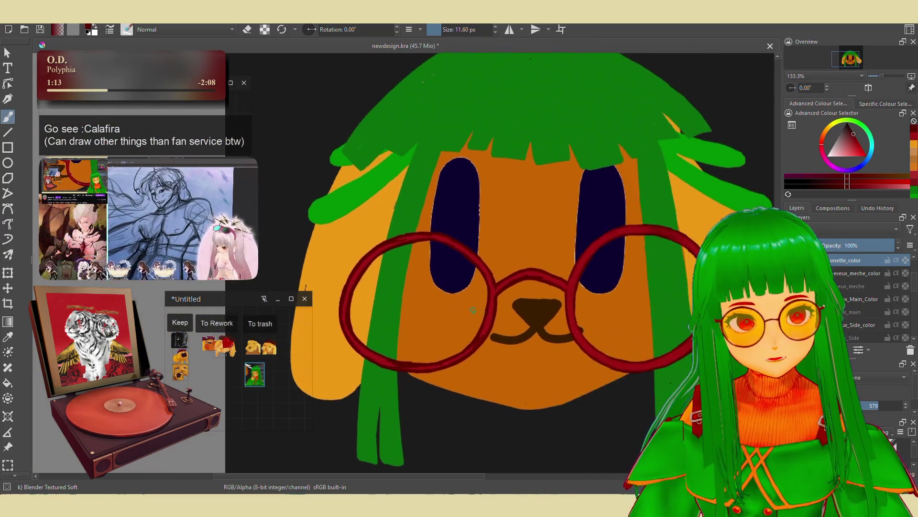
scroll(512, 321, "up", 6)
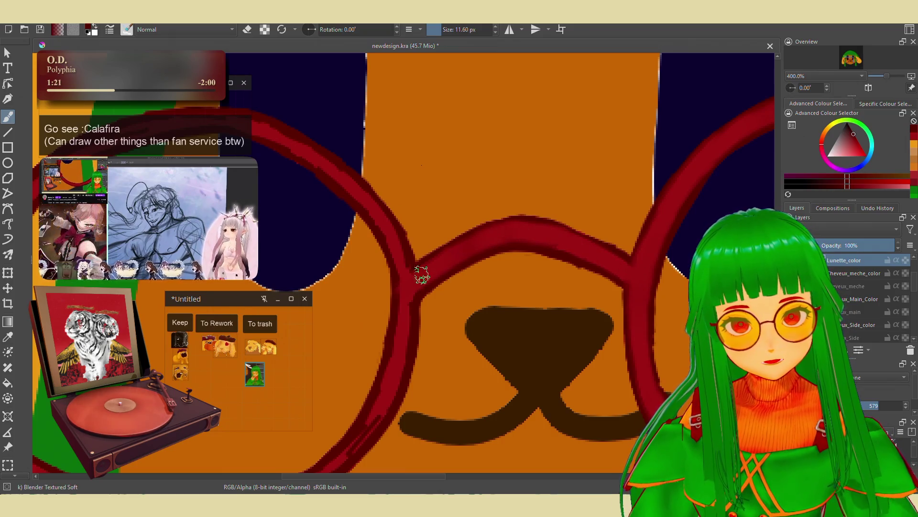
mouse_move(403, 312)
left_mouse_down()
mouse_move(500, 222)
mouse_move(552, 222)
left_mouse_up()
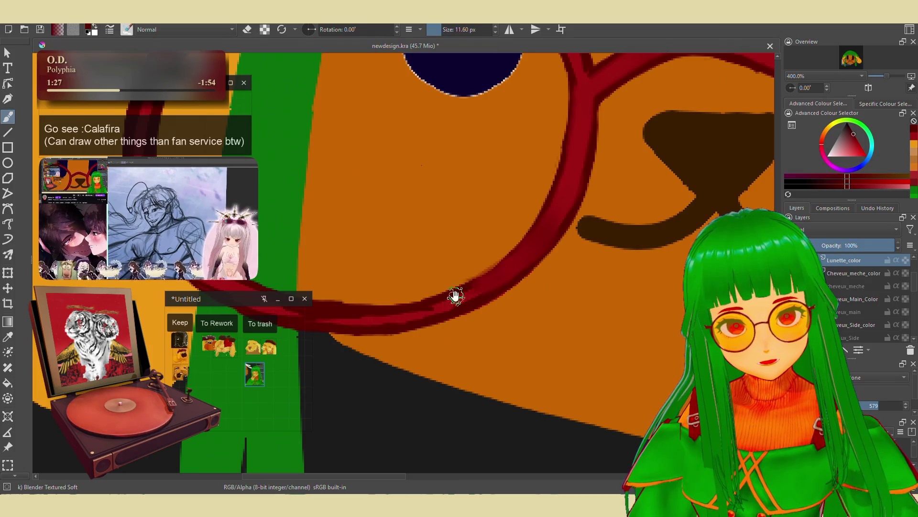
left_click_drag(463, 291, 614, 229)
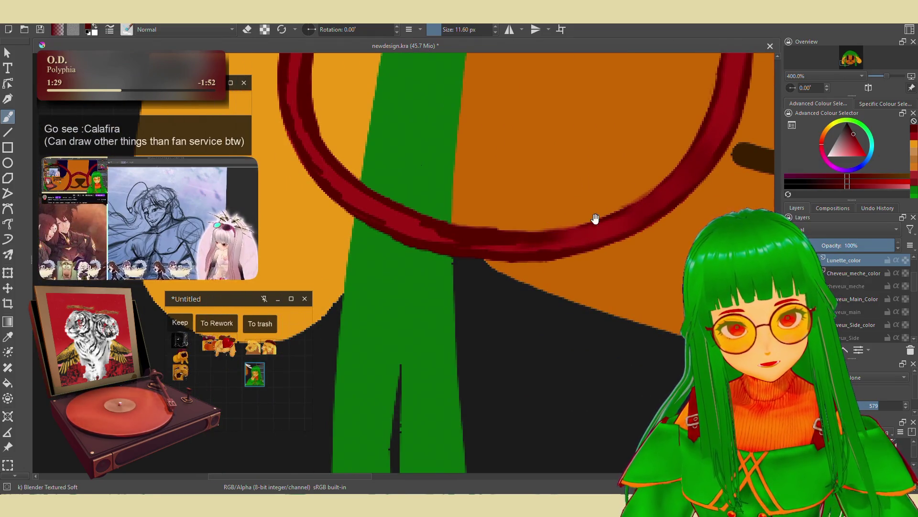
left_click_drag(482, 235, 448, 274)
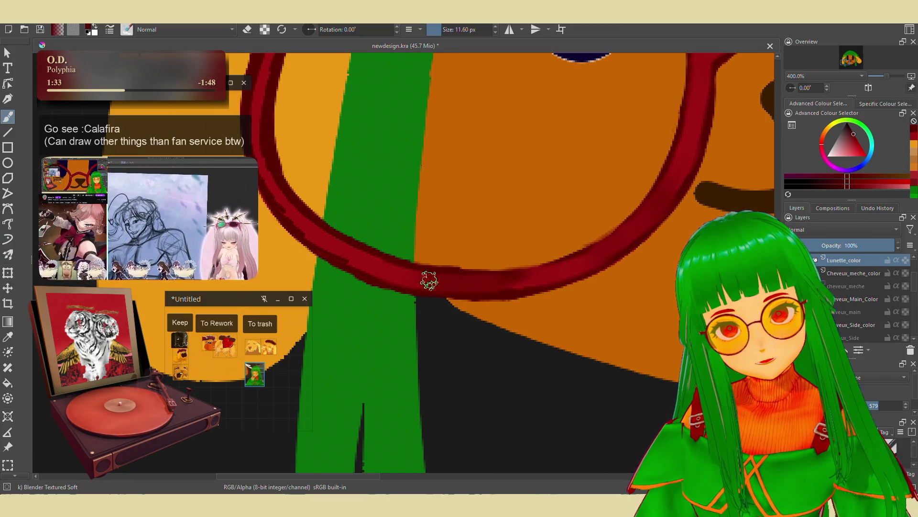
left_click_drag(492, 280, 550, 281)
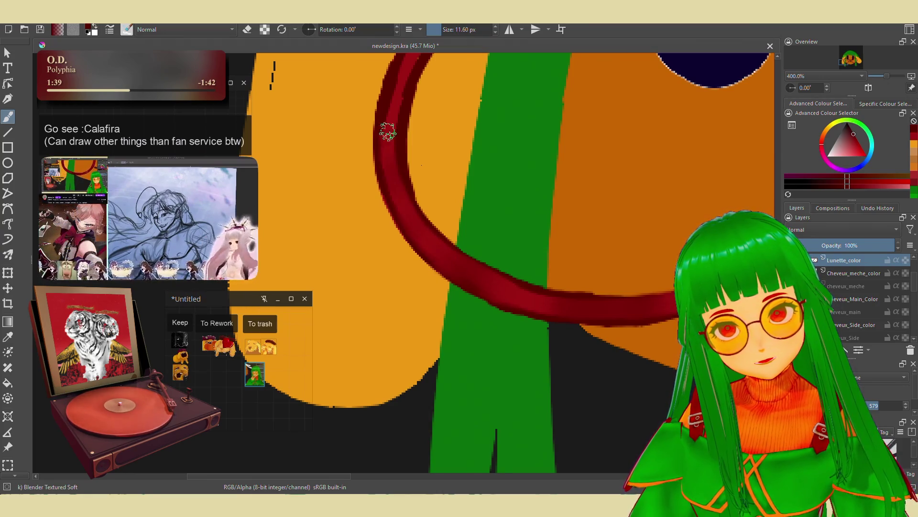
left_click_drag(396, 101, 410, 266)
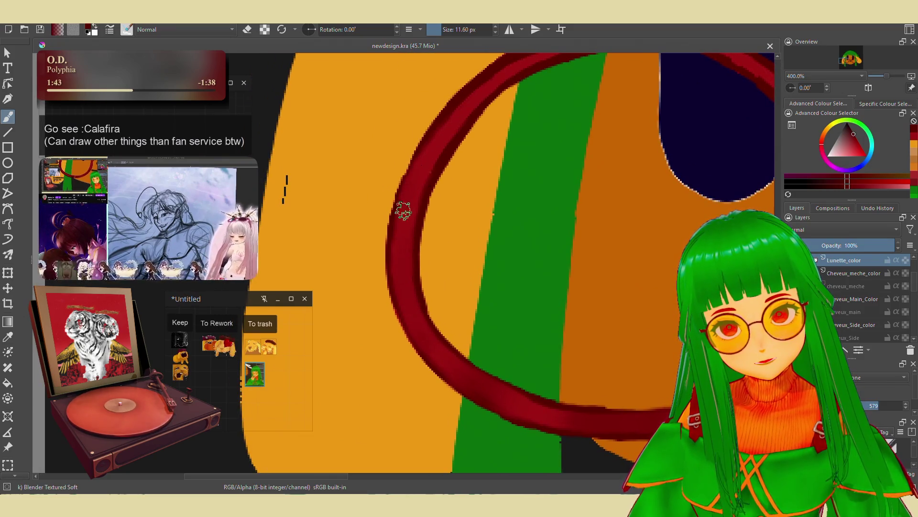
mouse_move(444, 142)
left_mouse_down()
mouse_move(421, 226)
mouse_move(385, 242)
left_mouse_up()
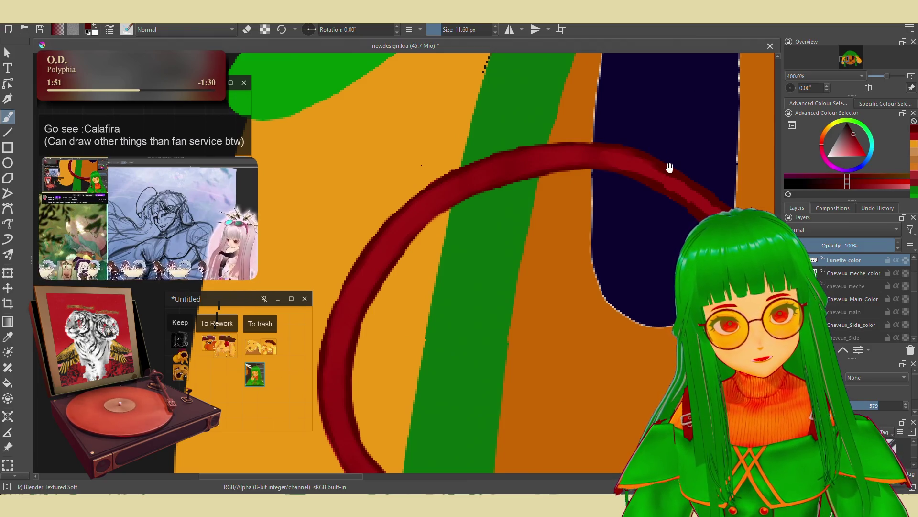
left_click_drag(668, 166, 535, 169)
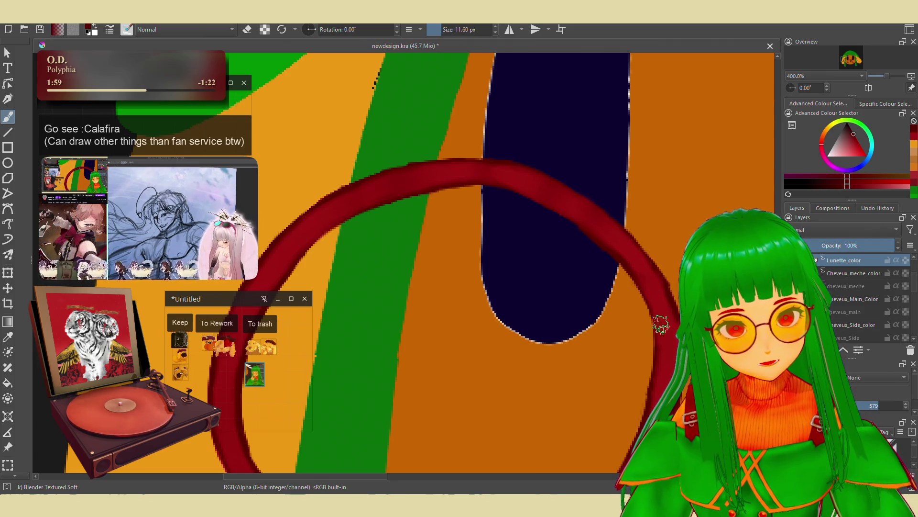
scroll(652, 303, "down", 3)
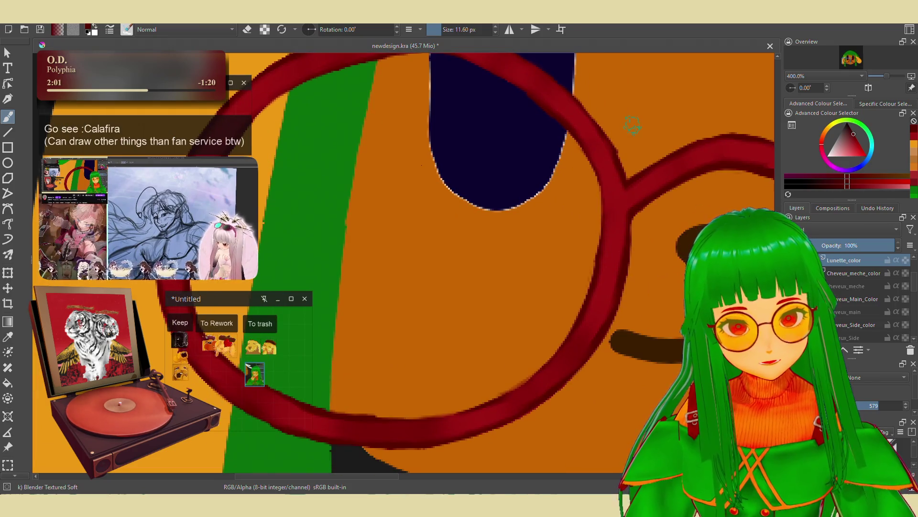
key("minus")
key("minus")
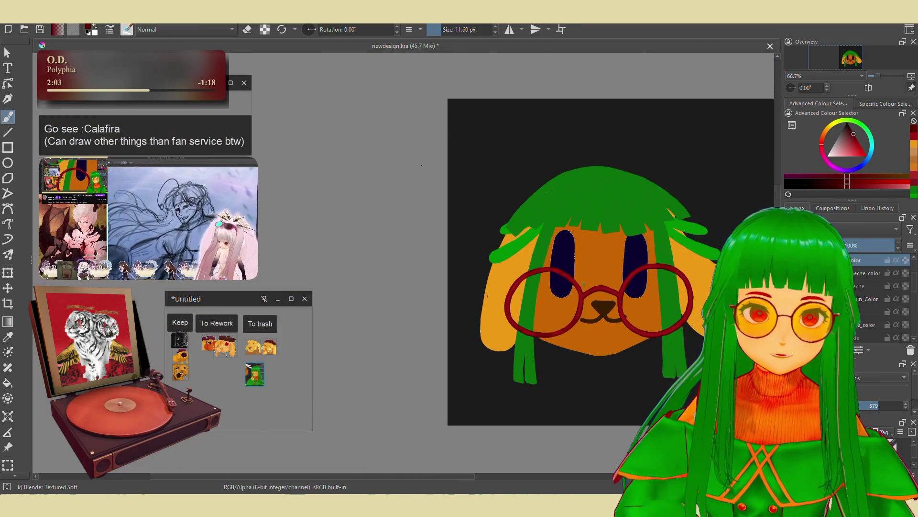
Pick a light orange-yellow, add Paint Layer 2, and choose the Wet Paint brush preset.
scroll(667, 314, "up", 3)
scroll(459, 263, "up", 2)
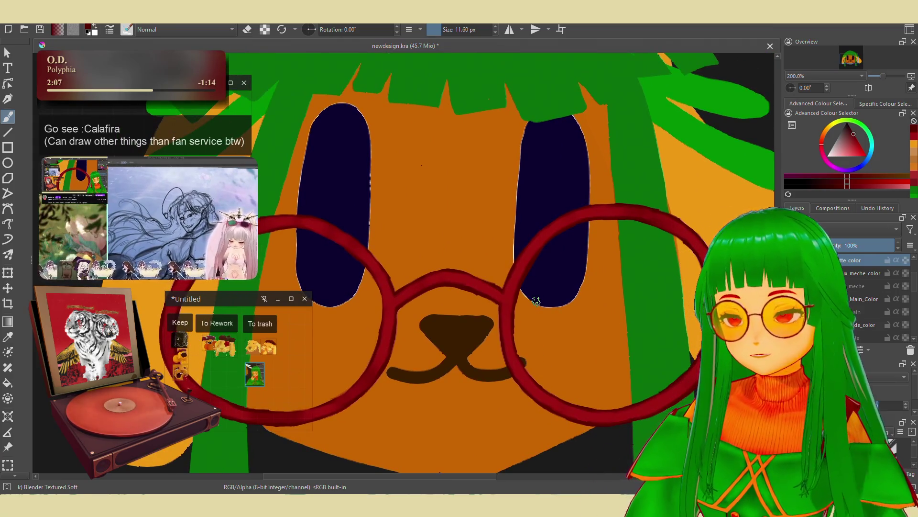
left_click_drag(822, 136, 831, 134)
key("Insert")
left_click(856, 150)
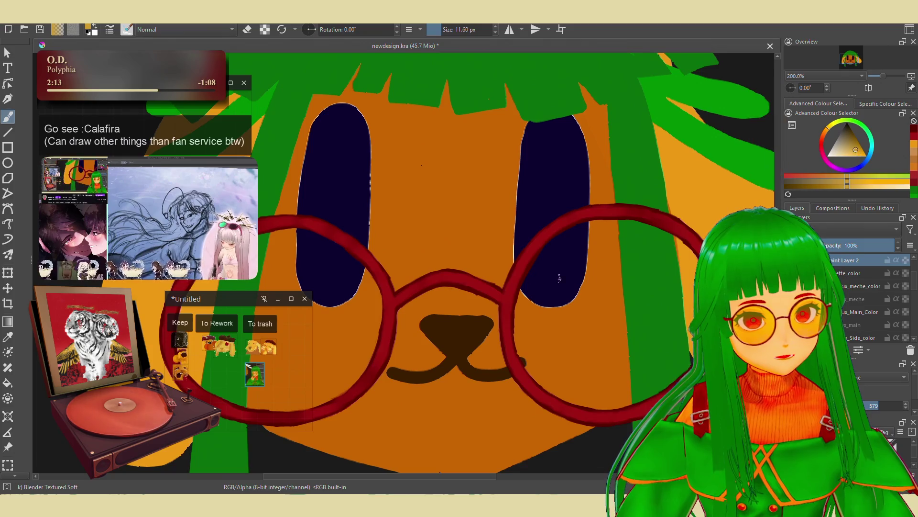
right_click(569, 278)
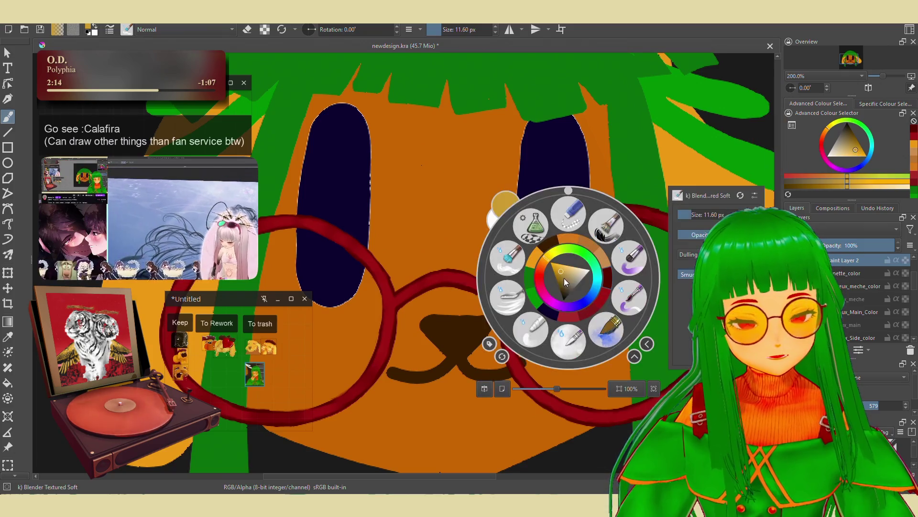
left_click(586, 337)
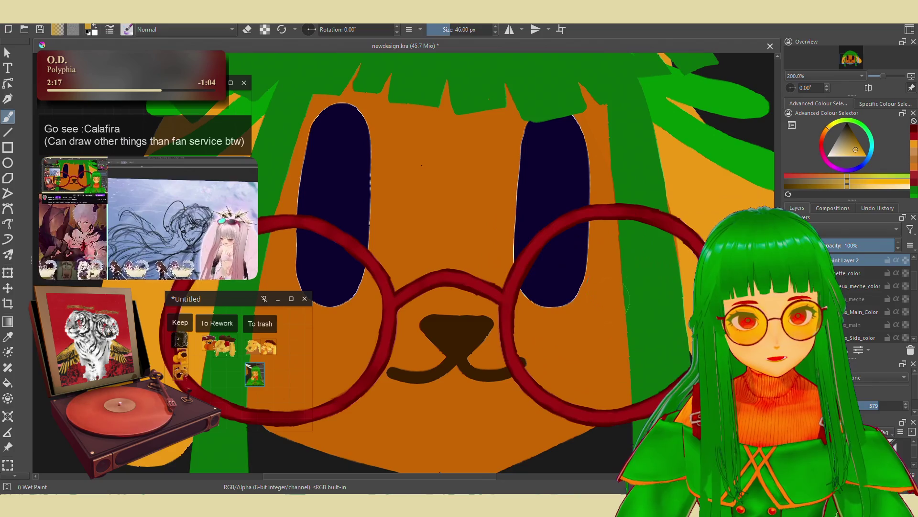
Paint soft yellow in both lenses, moving Paint Layer 2 below Lunette_color.
mouse_move(585, 222)
left_mouse_down()
mouse_move(522, 306)
mouse_move(603, 225)
mouse_move(550, 296)
mouse_move(553, 346)
mouse_move(615, 258)
mouse_move(547, 338)
mouse_move(599, 383)
mouse_move(669, 345)
mouse_move(646, 239)
mouse_move(589, 277)
mouse_move(604, 343)
mouse_move(630, 235)
mouse_move(574, 240)
mouse_move(539, 263)
mouse_move(543, 297)
left_mouse_up()
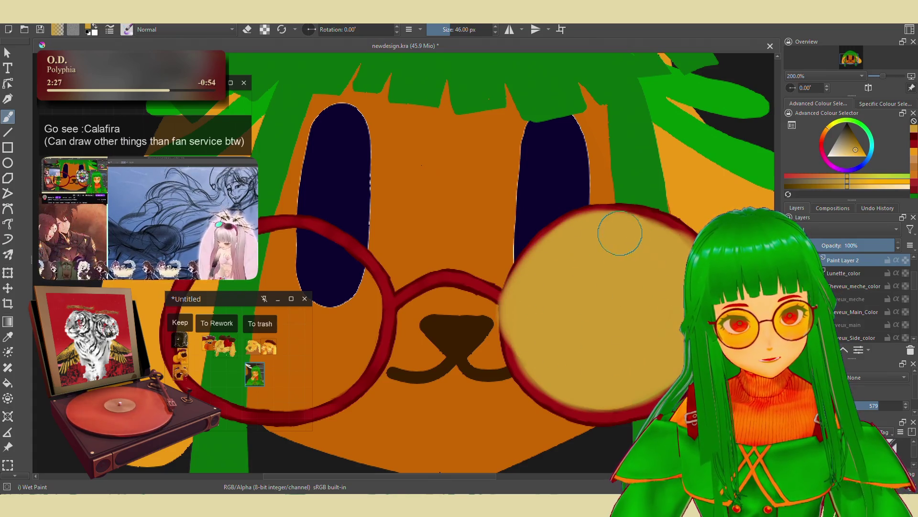
left_click_drag(863, 263, 858, 283)
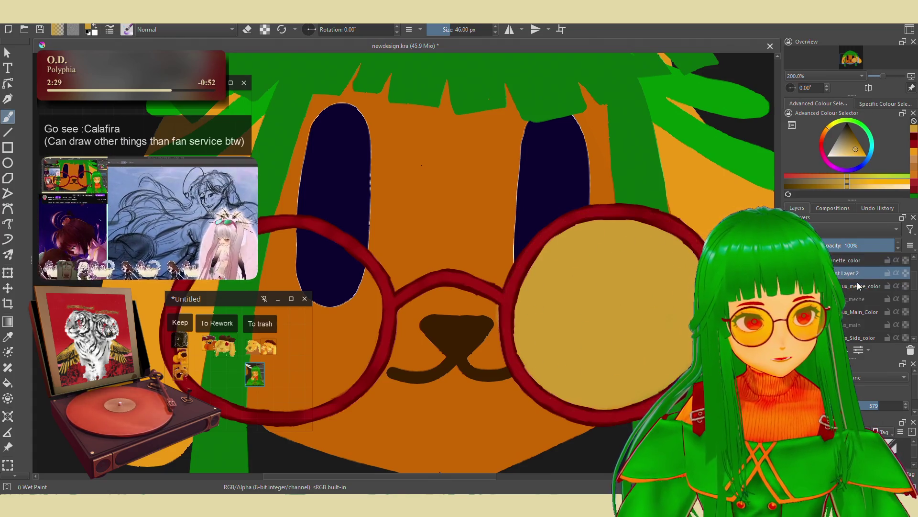
scroll(607, 306, "down", 1)
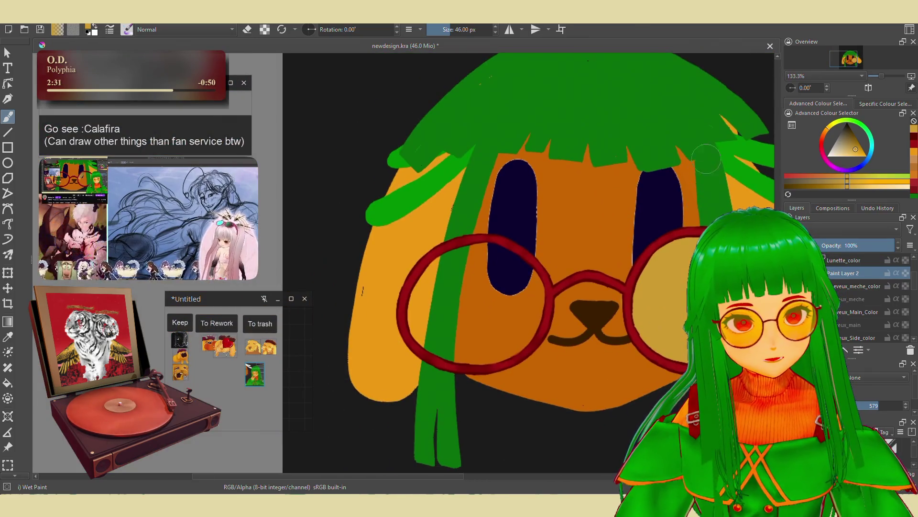
mouse_move(459, 311)
left_mouse_down()
mouse_move(473, 319)
mouse_move(522, 306)
mouse_move(507, 270)
mouse_move(465, 287)
mouse_move(429, 322)
mouse_move(470, 340)
mouse_move(488, 275)
mouse_move(486, 322)
left_mouse_up()
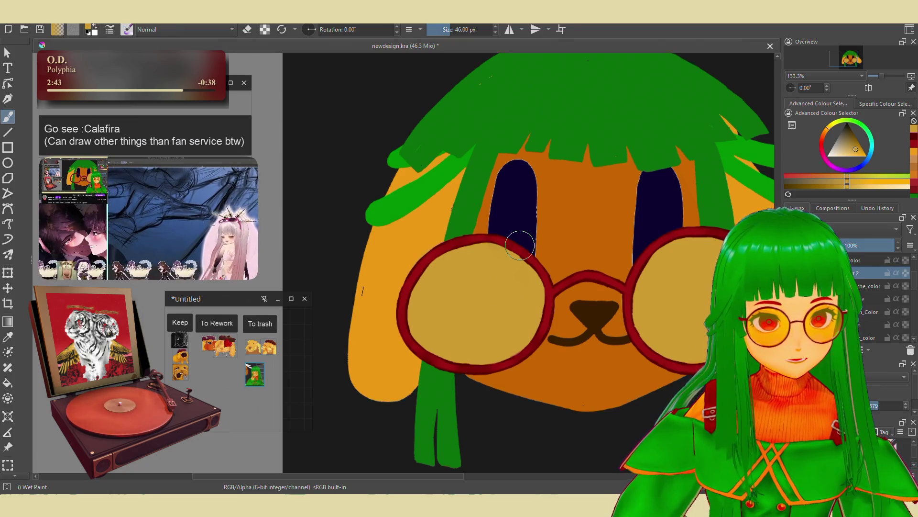
Shade the edges of both lenses with a darker orange.
left_click(824, 140)
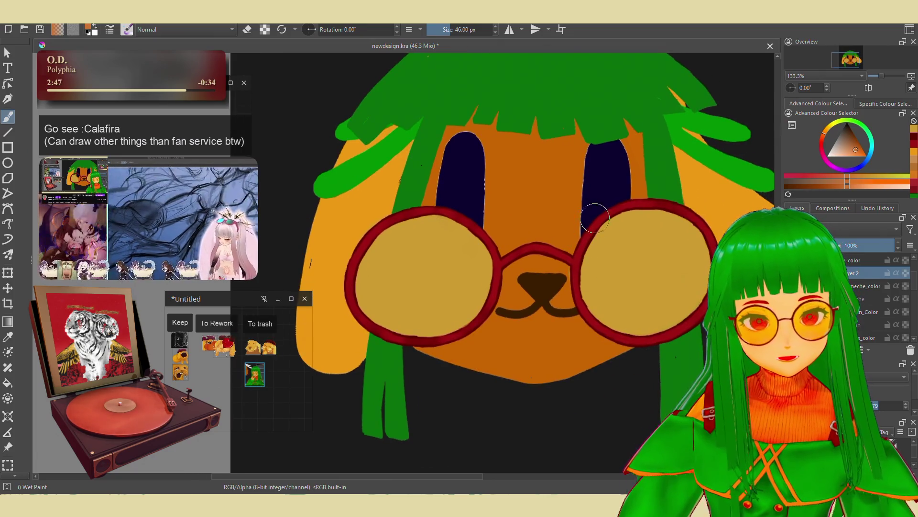
mouse_move(601, 242)
left_mouse_down()
mouse_move(607, 308)
mouse_move(641, 325)
mouse_move(705, 263)
mouse_move(670, 224)
mouse_move(608, 230)
left_mouse_up()
key("e")
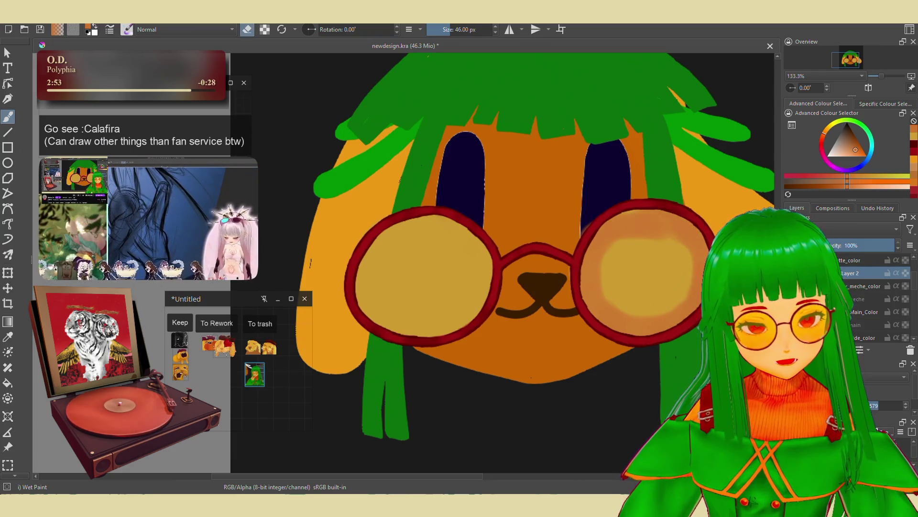
mouse_move(397, 233)
left_mouse_down()
mouse_move(371, 297)
mouse_move(399, 325)
mouse_move(447, 330)
mouse_move(468, 268)
mouse_move(430, 225)
mouse_move(390, 234)
mouse_move(383, 268)
left_mouse_up()
left_click_drag(499, 227, 499, 223)
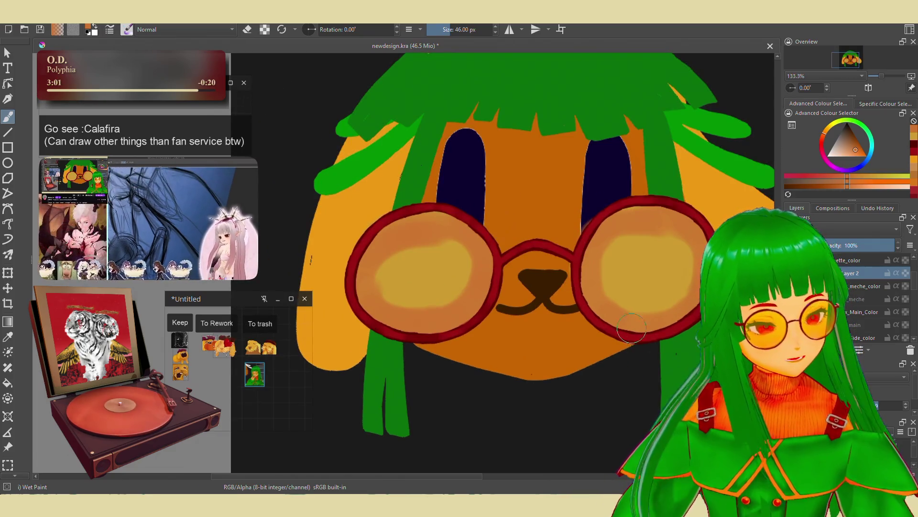
Pick a pinkish orange, sample the lens colour, and blend both lenses around smaller golden highlights.
right_click(569, 328)
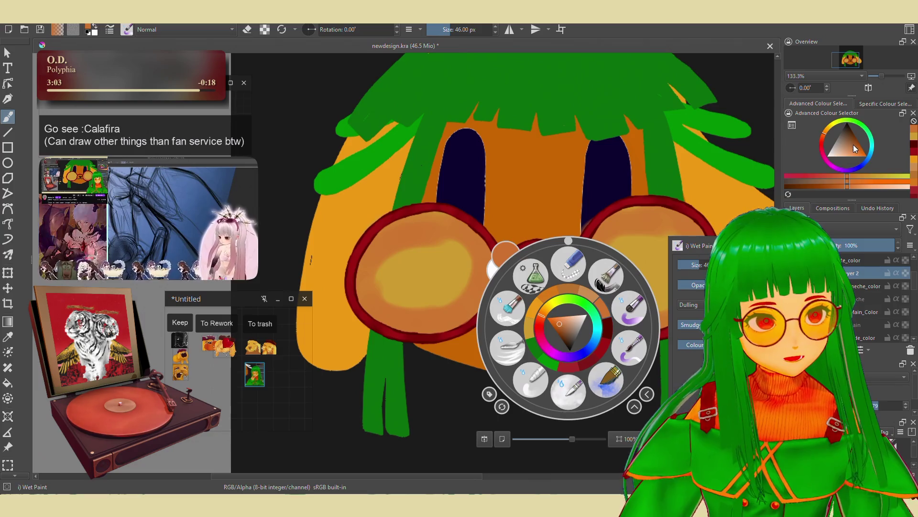
left_click(821, 140)
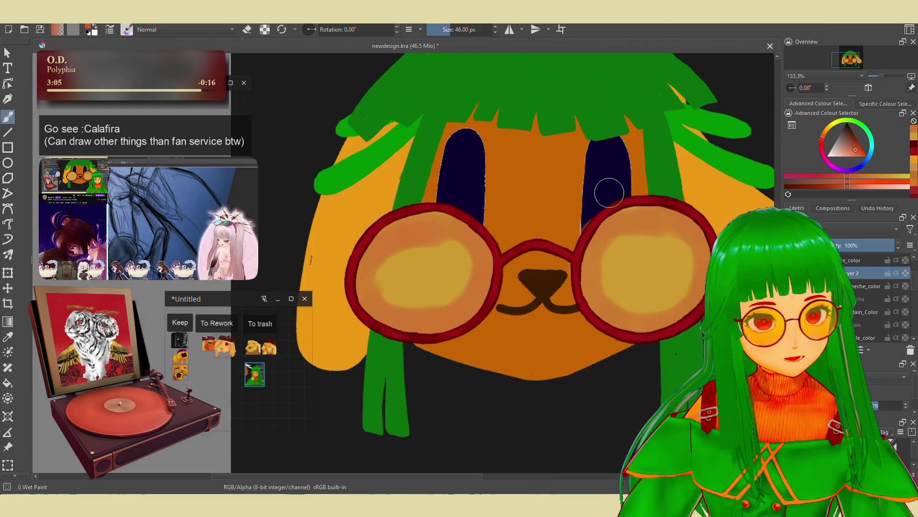
left_click_drag(590, 245, 579, 278)
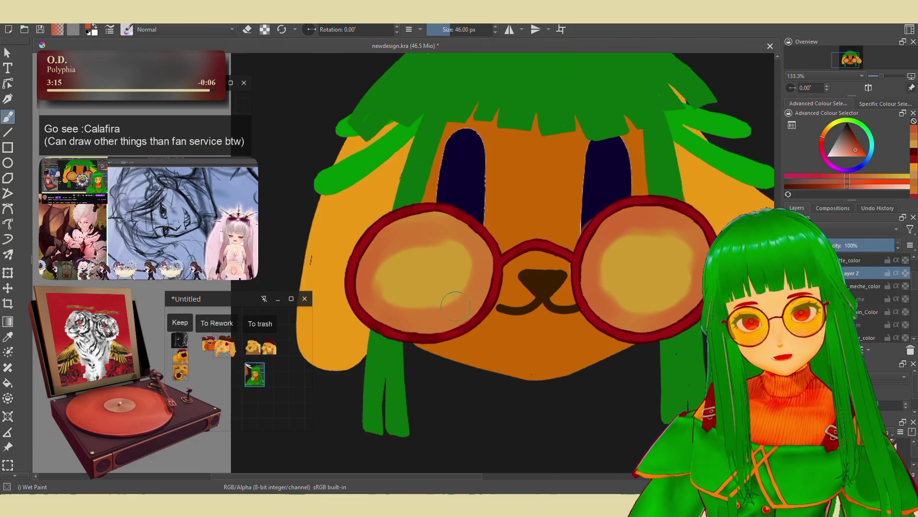
left_click(476, 335, "ctrl")
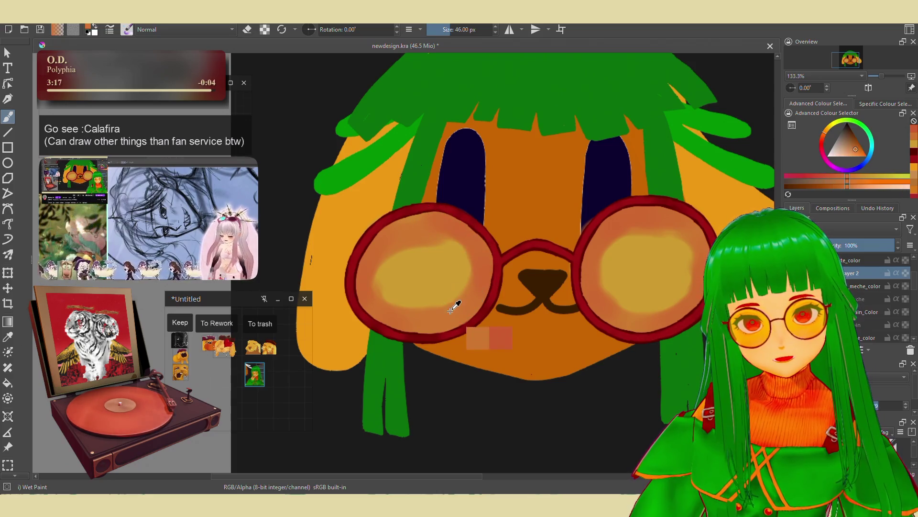
mouse_move(450, 245)
left_mouse_down()
mouse_move(392, 287)
mouse_move(416, 287)
mouse_move(438, 261)
left_mouse_up()
mouse_move(664, 239)
left_mouse_down()
mouse_move(622, 268)
mouse_move(636, 297)
mouse_move(641, 247)
mouse_move(667, 250)
left_mouse_up()
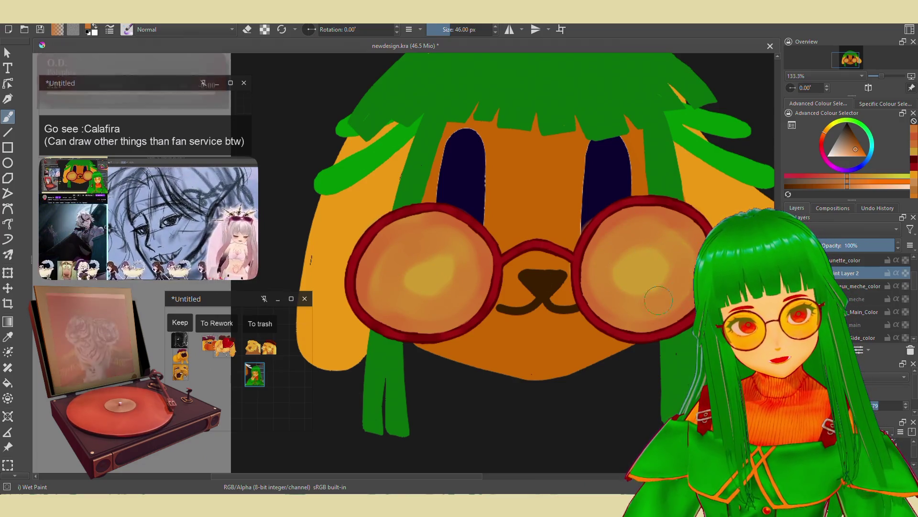
left_click_drag(421, 273, 433, 271)
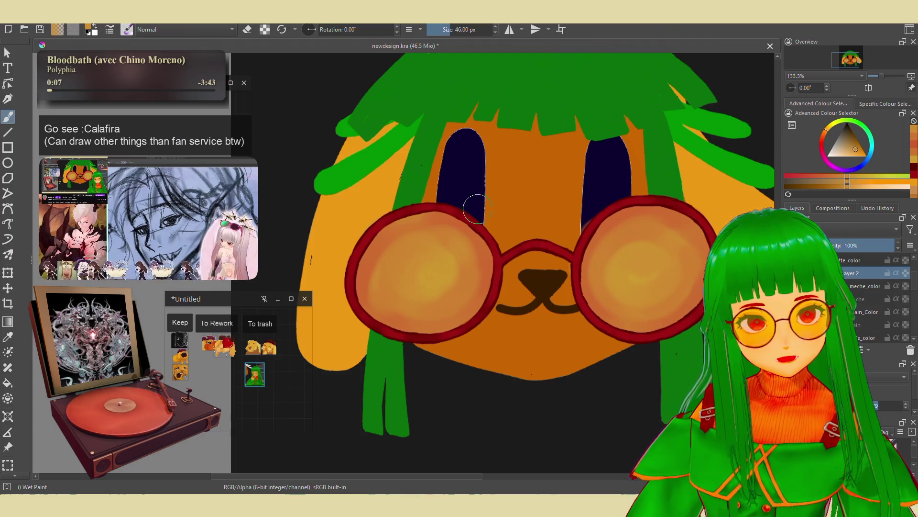
Switch to the Blender Textured Soft brush and lower the lens layer's opacity to about 69%.
scroll(477, 209, "down", 3)
scroll(424, 181, "up", 3)
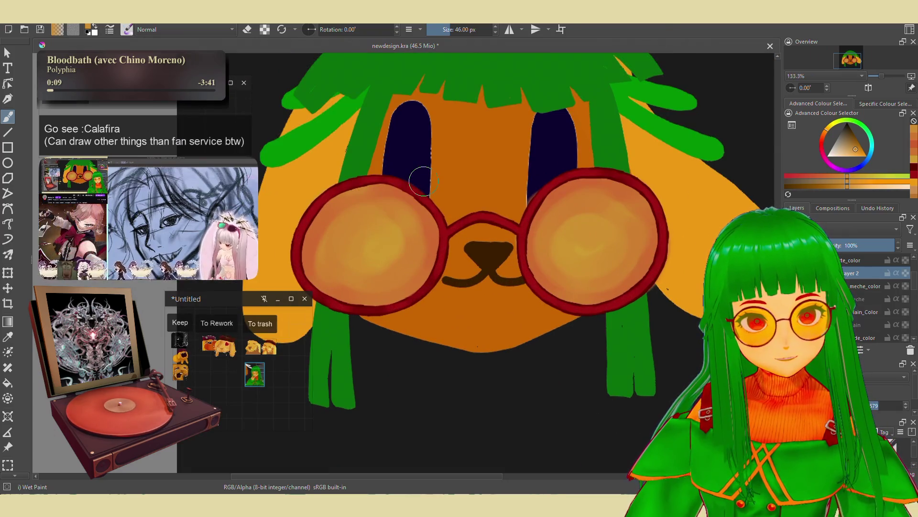
right_click(565, 239)
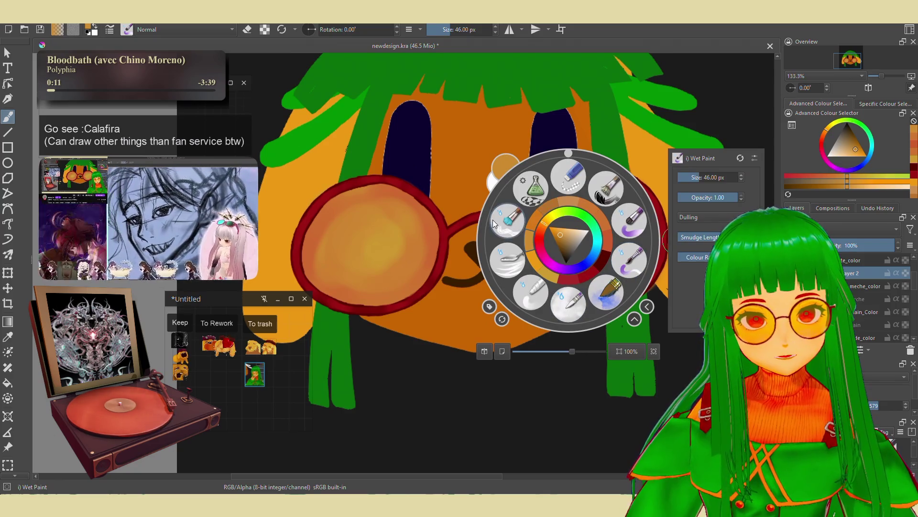
left_click(497, 239)
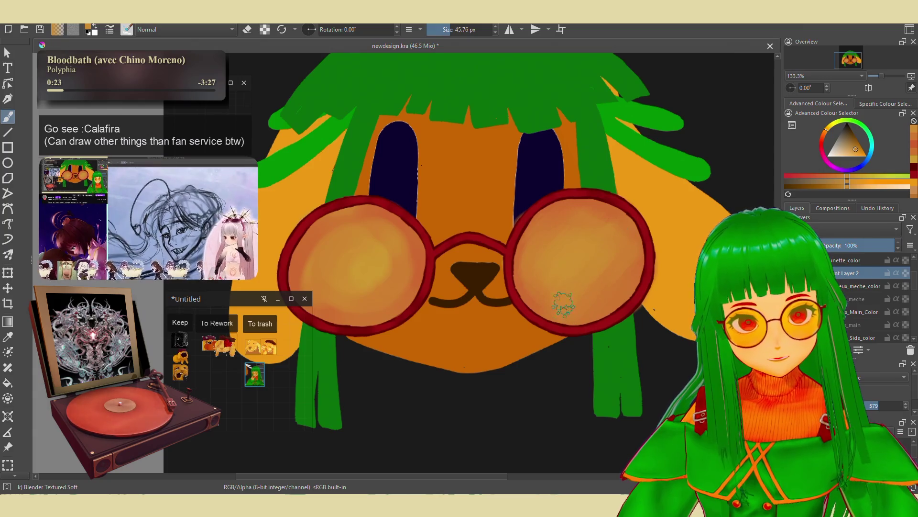
scroll(567, 224, "left", 3)
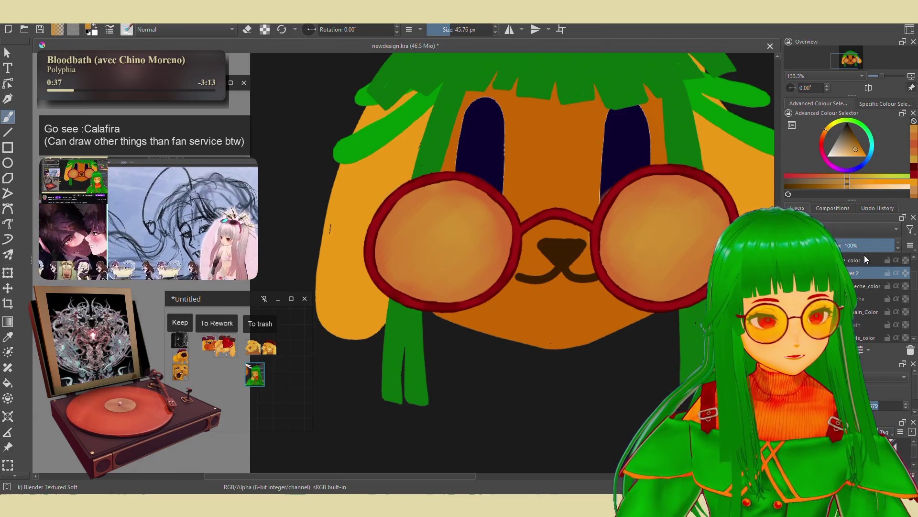
left_click(866, 249)
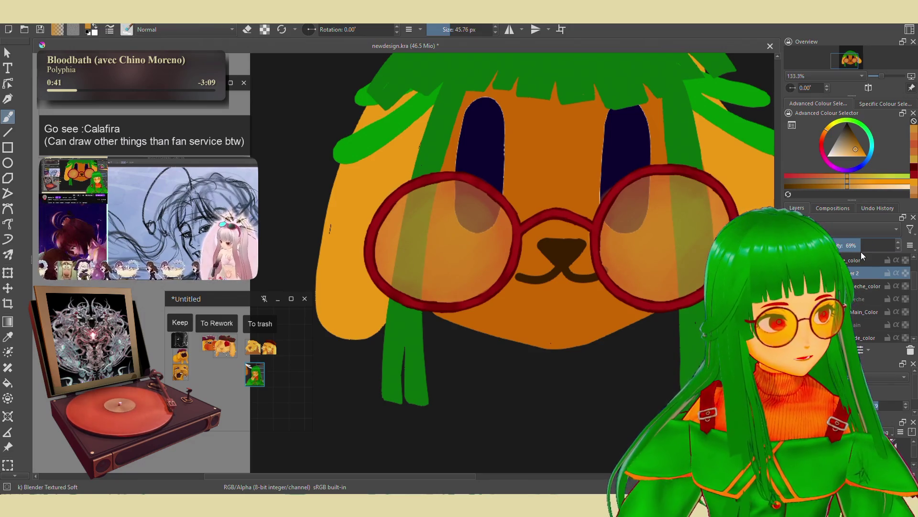
Pan the view down and left to centre the dog's face, then zoom in on the right lens.
left_click_drag(559, 307, 546, 332)
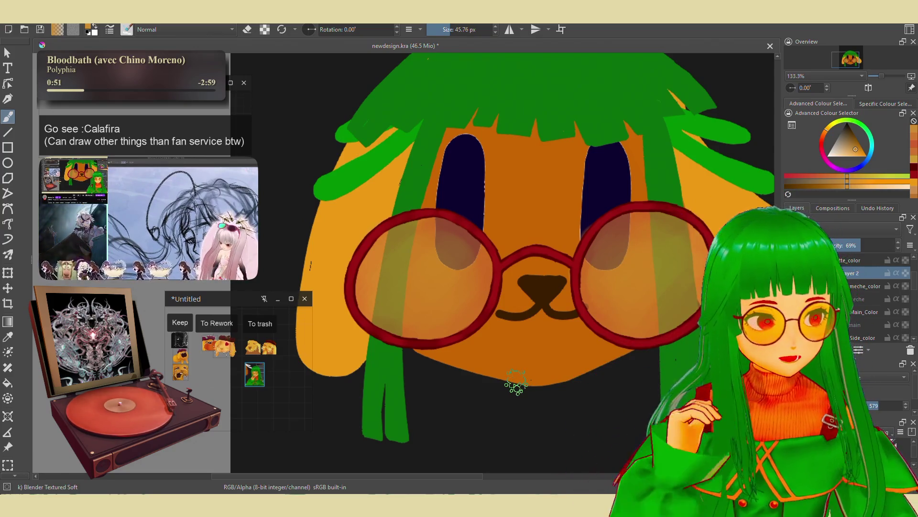
left_click_drag(546, 335, 530, 369)
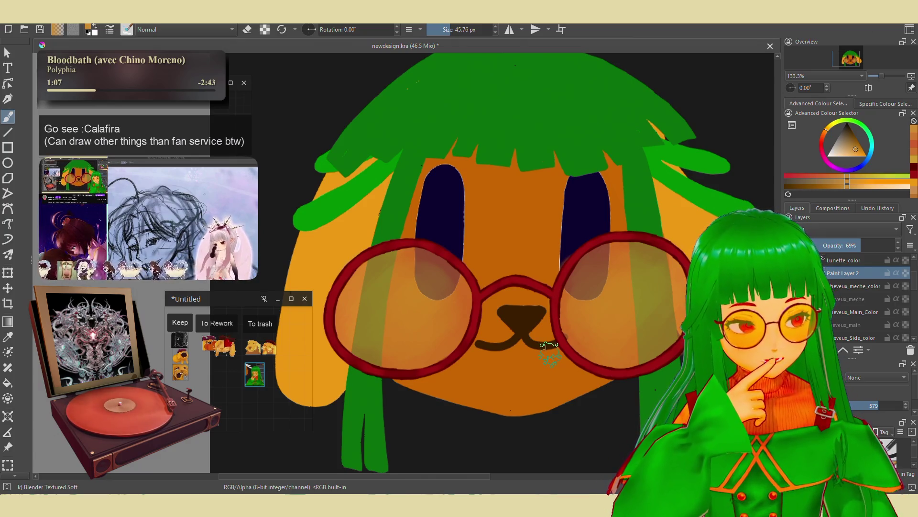
left_click_drag(538, 349, 491, 360)
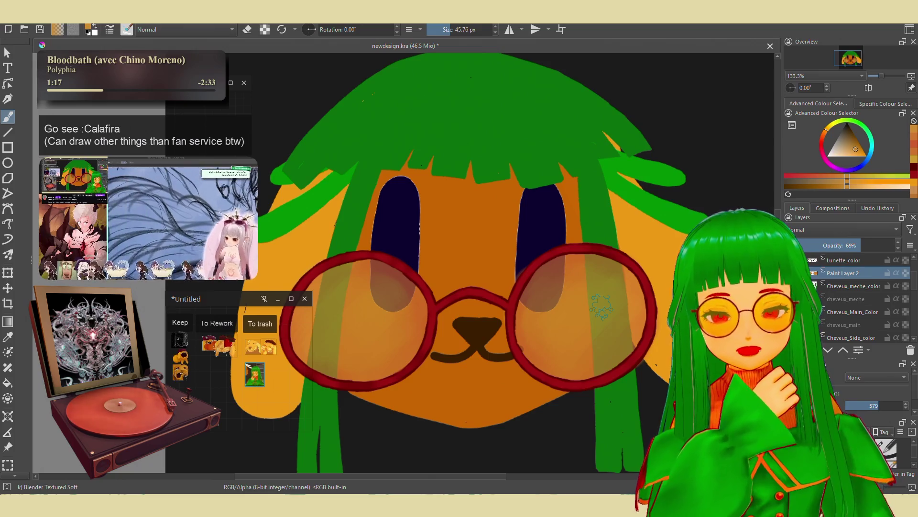
scroll(550, 316, "up", 1)
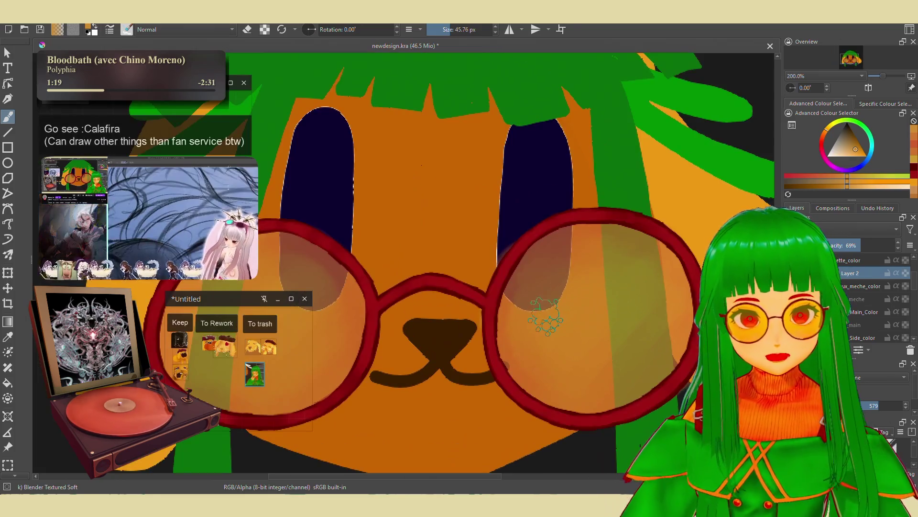
Select the Lunette_color layer and switch to the WaterC Water-Pattern brush.
left_click(847, 260)
scroll(510, 265, "up", 2)
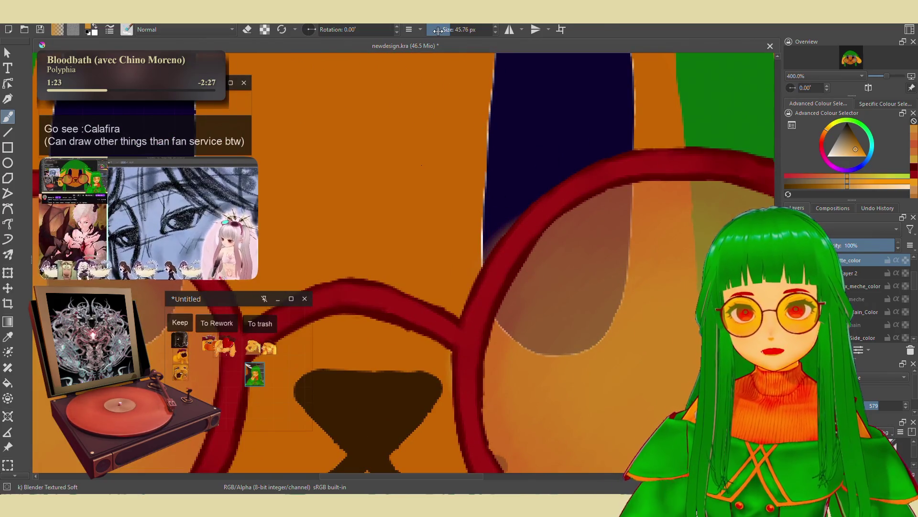
right_click(568, 239)
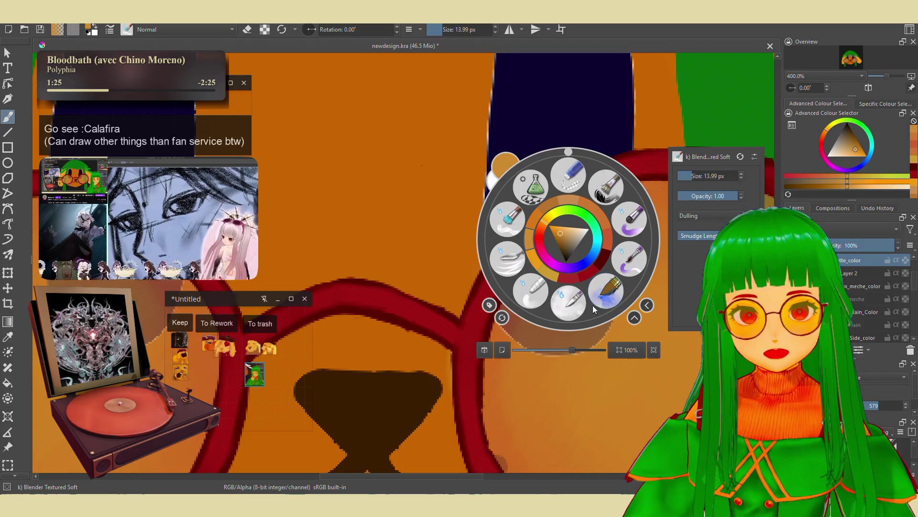
left_click(601, 310)
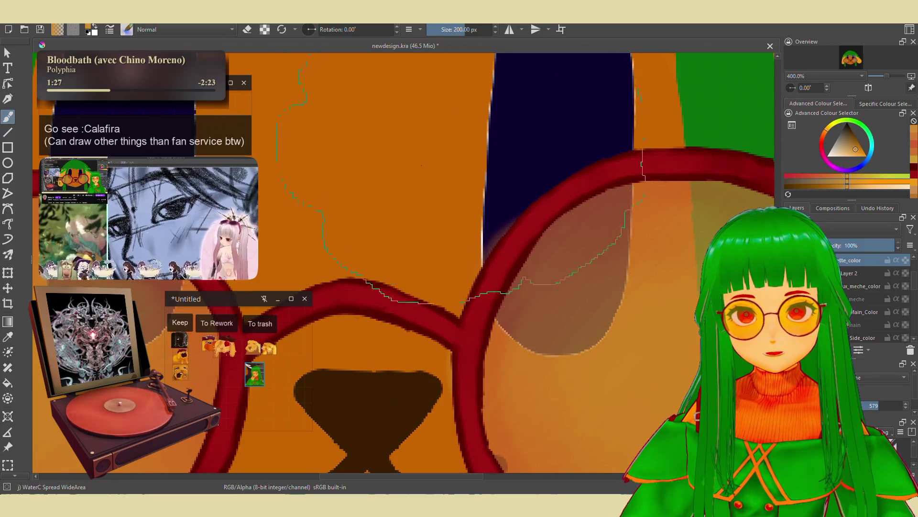
right_click(469, 154)
left_click(472, 218)
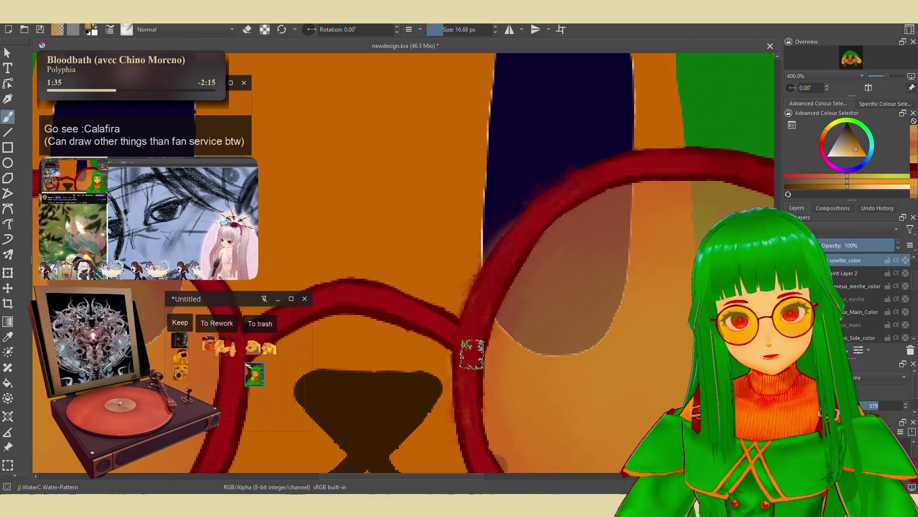
Paint a mottled watercolour texture along the right side of the red glasses frame.
scroll(536, 191, "down", 5)
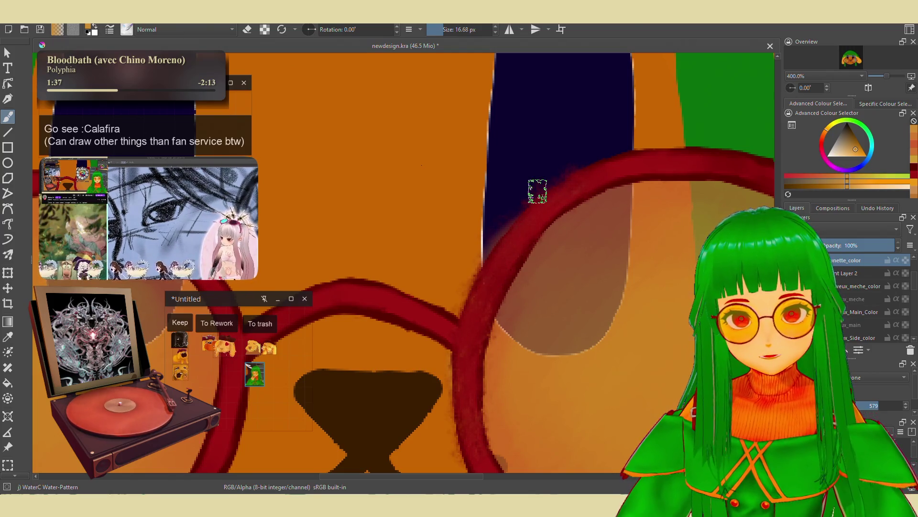
scroll(508, 181, "up", 1)
mouse_move(594, 299)
left_mouse_down()
mouse_move(543, 334)
mouse_move(552, 330)
left_mouse_up()
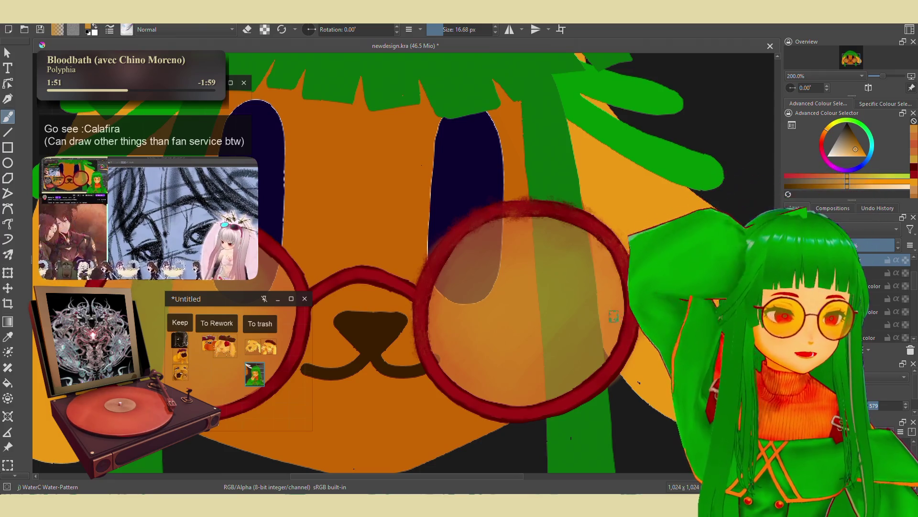
mouse_move(604, 296)
left_mouse_down()
mouse_move(625, 273)
mouse_move(634, 293)
mouse_move(606, 374)
left_mouse_up()
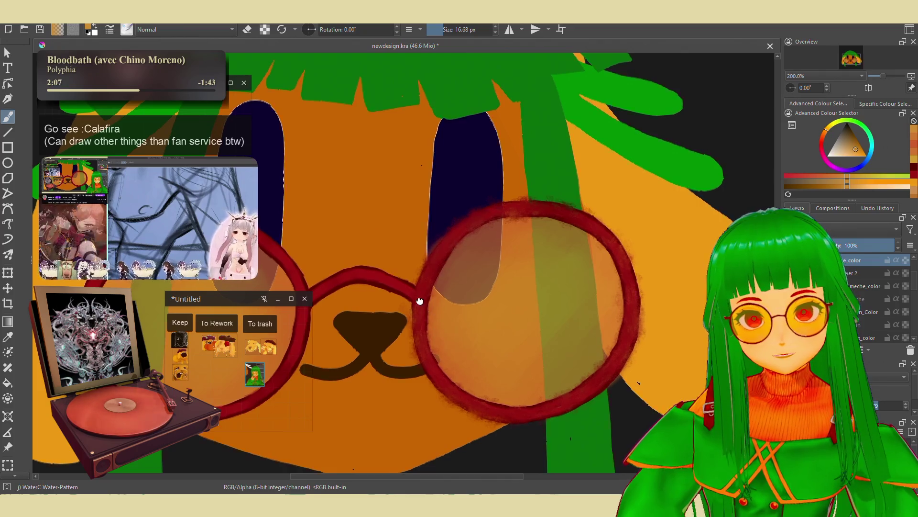
scroll(490, 287, "left", 5)
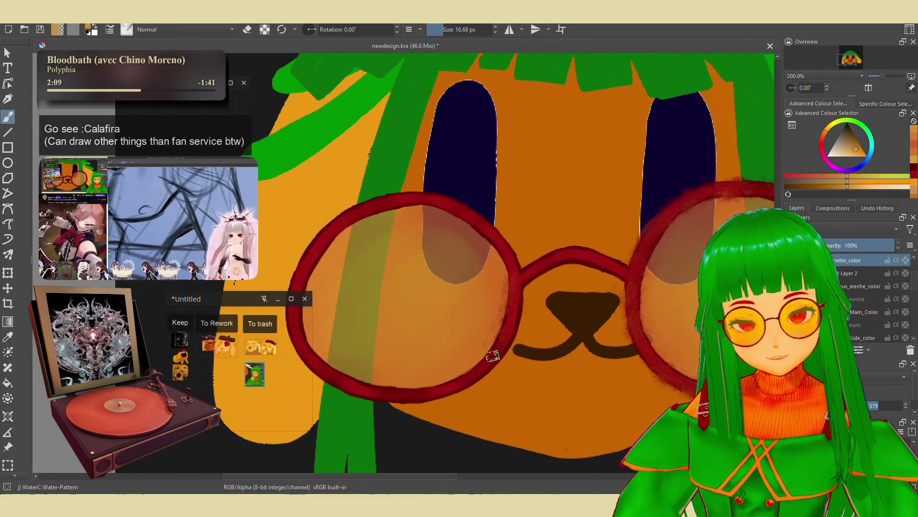
scroll(460, 378, "left", 2)
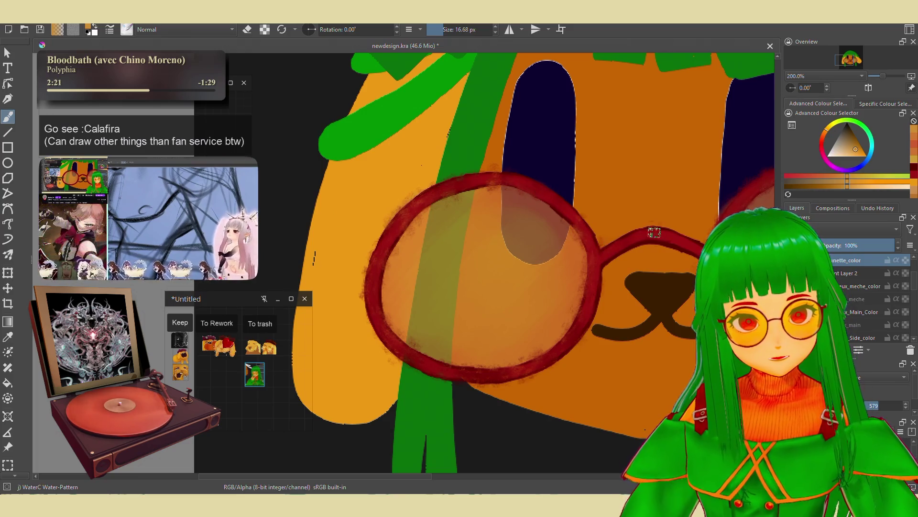
scroll(646, 195, "down", 5)
scroll(439, 191, "up", 5)
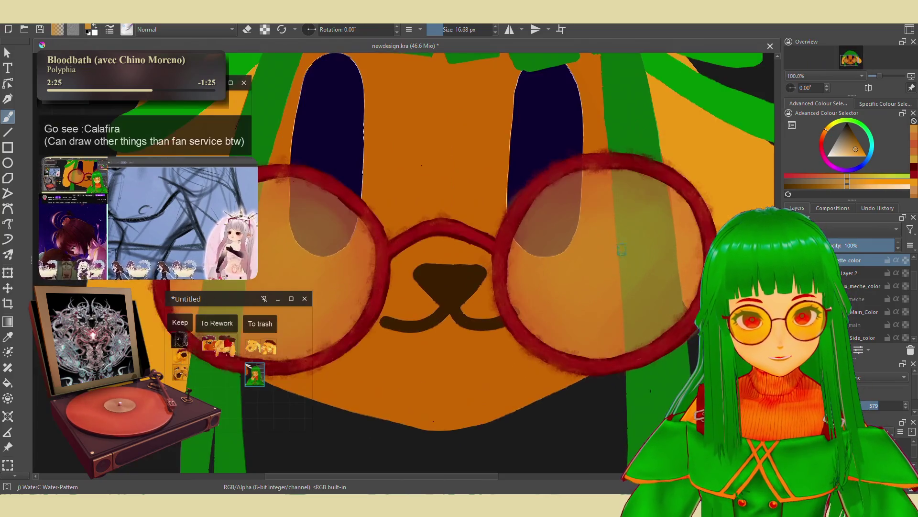
right_click(568, 267)
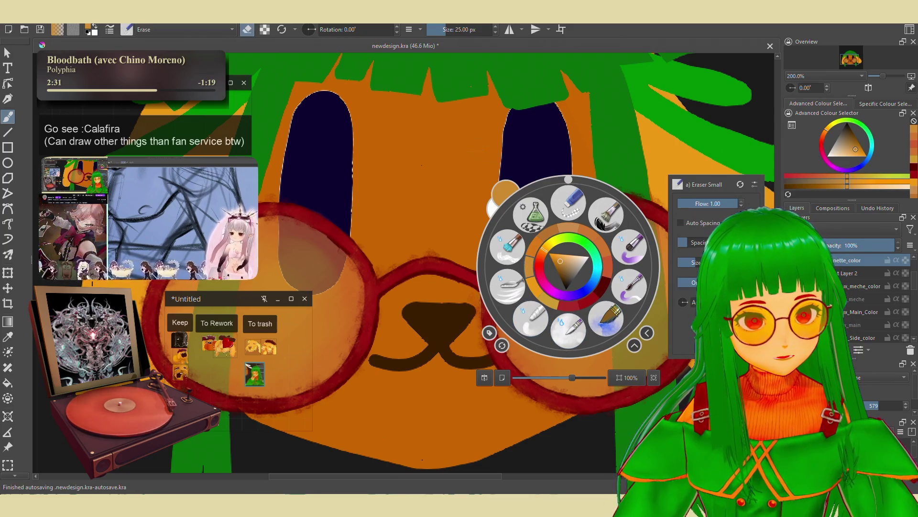
Switch back to the basic fine brush and enlarge it to 15.30 px.
key("slash")
scroll(484, 256, "up", 2)
key("slash")
left_click(440, 29)
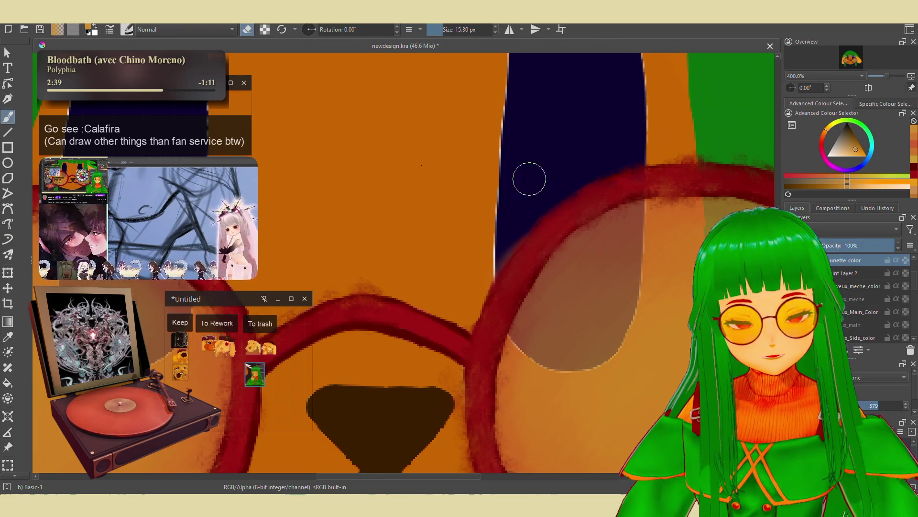
Inspect the right lens rim, restoring the glasses layers after an accidental deletion.
mouse_move(620, 135)
left_mouse_down()
mouse_move(544, 170)
mouse_move(492, 209)
left_mouse_up()
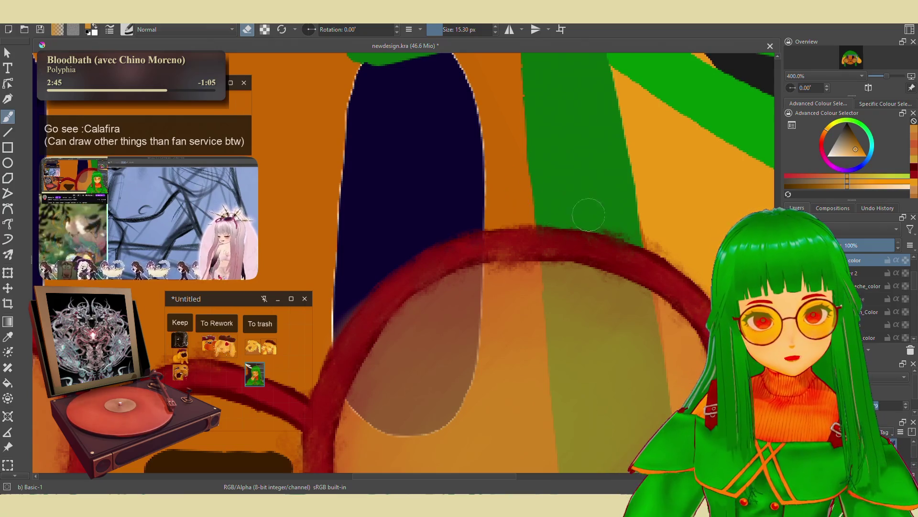
left_click_drag(672, 236, 593, 185)
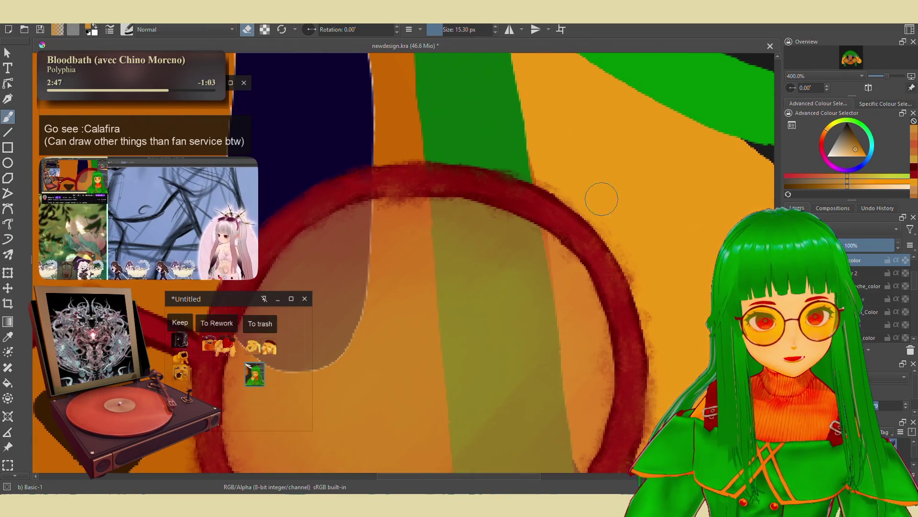
scroll(607, 199, "down", 3)
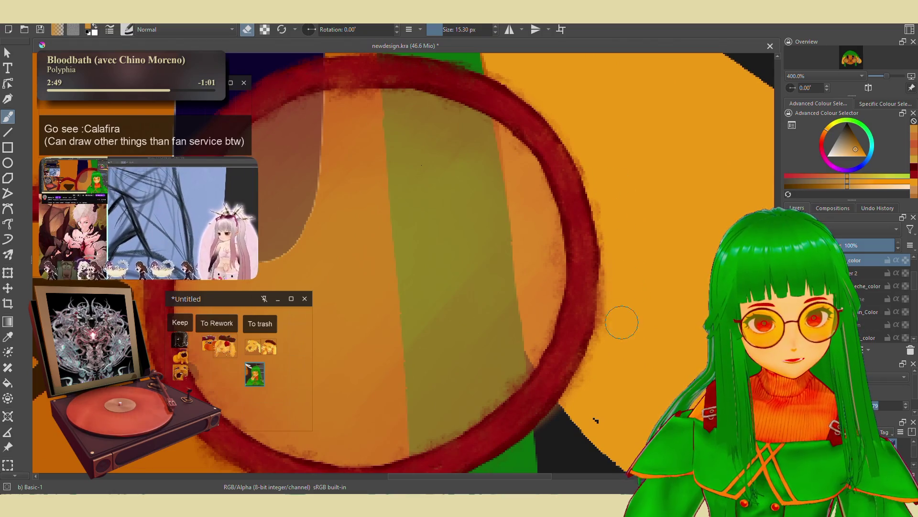
left_click_drag(604, 356, 626, 236)
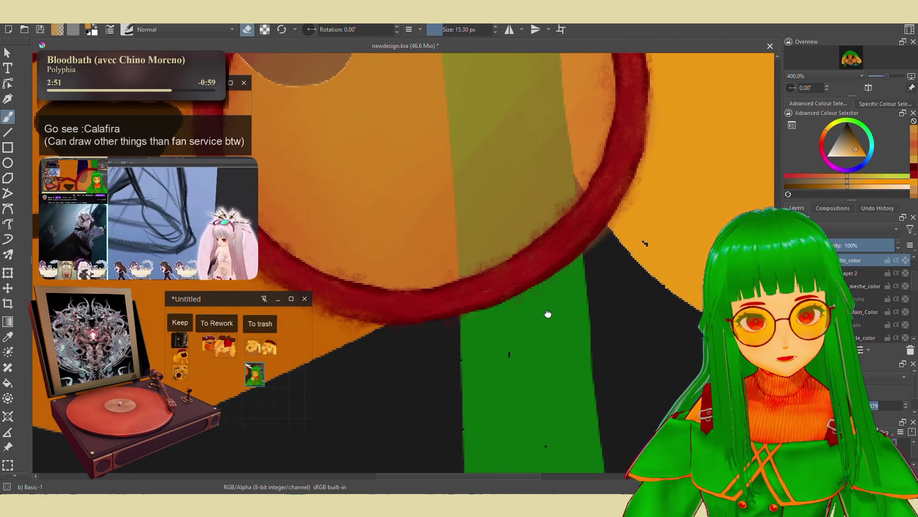
scroll(549, 322, "left", 5)
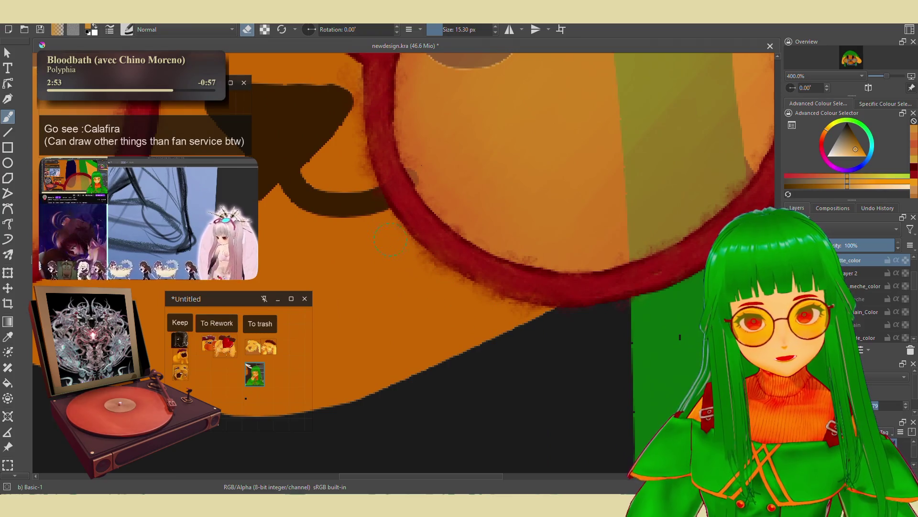
key("shift+Delete")
key("shift+Delete")
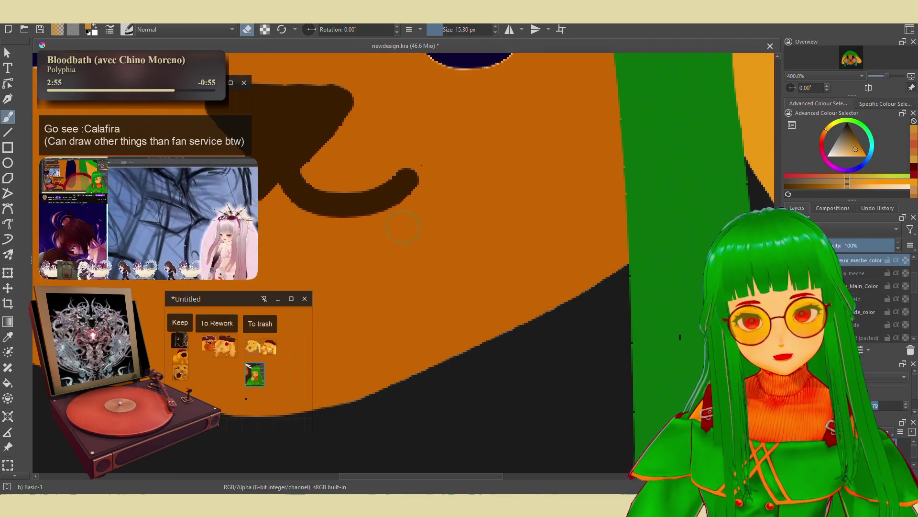
key("ctrl+z")
key("ctrl+z")
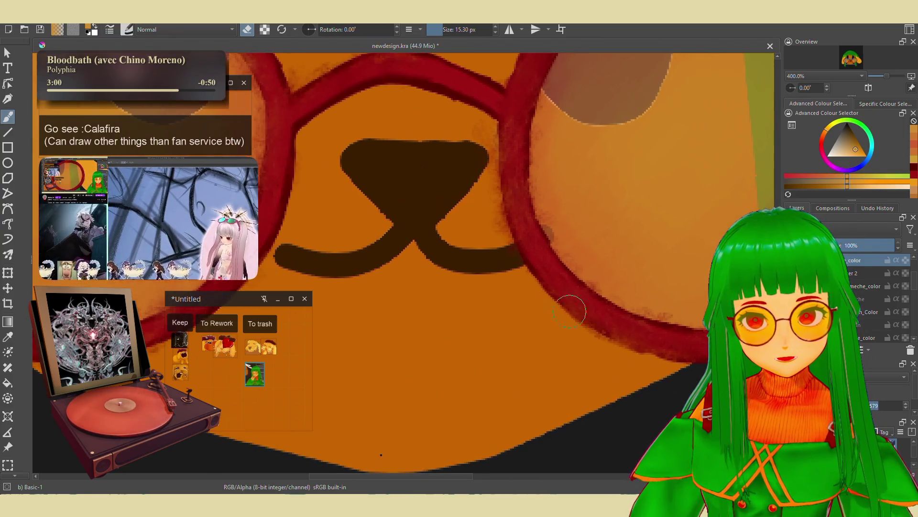
Pan from the nose and mouth over to the left lens rim and green hair strand.
left_click_drag(605, 328, 748, 388)
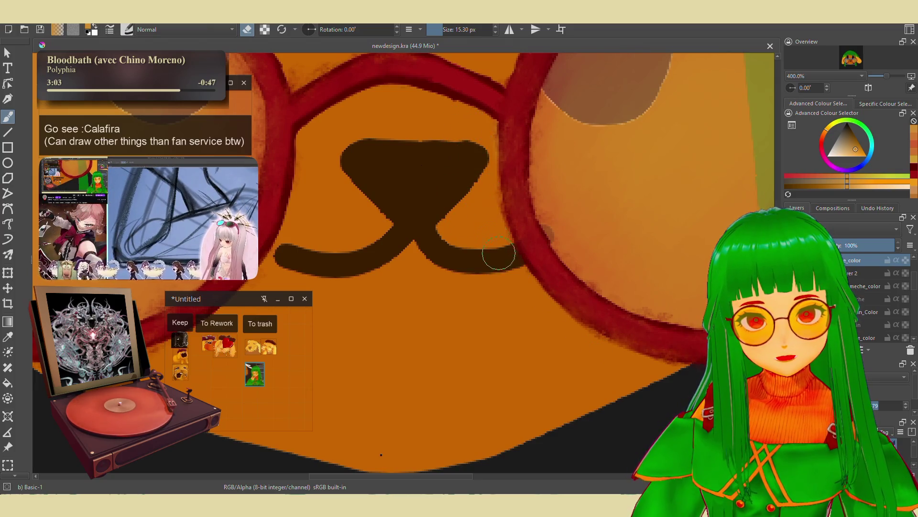
left_click_drag(457, 246, 596, 295)
left_click_drag(447, 312, 617, 190)
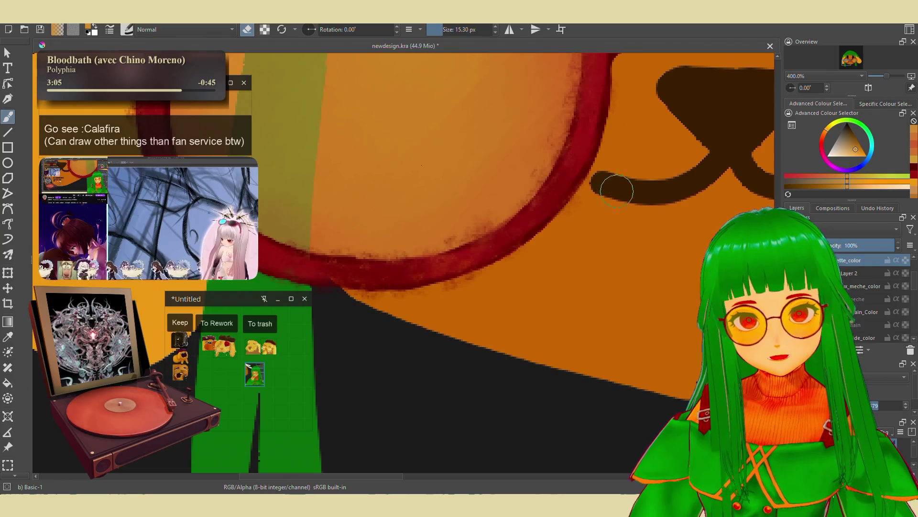
left_click_drag(468, 297, 518, 289)
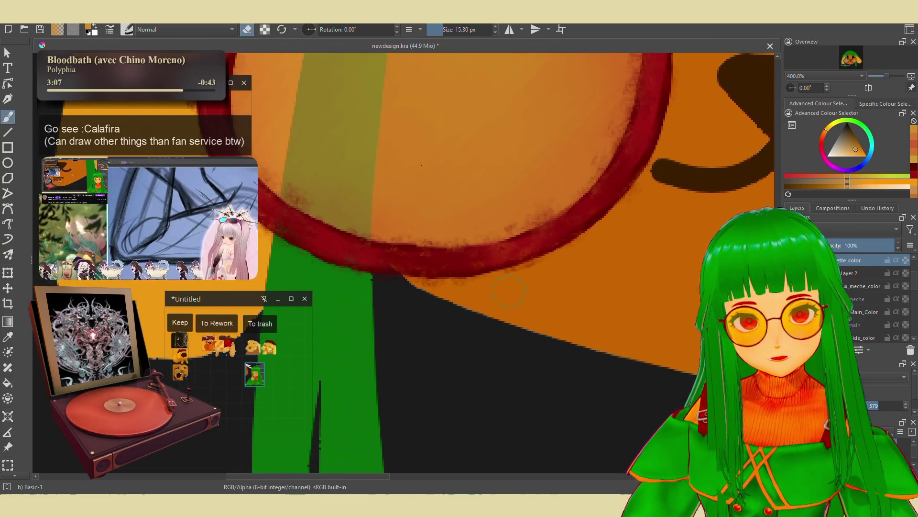
left_click_drag(437, 301, 510, 311)
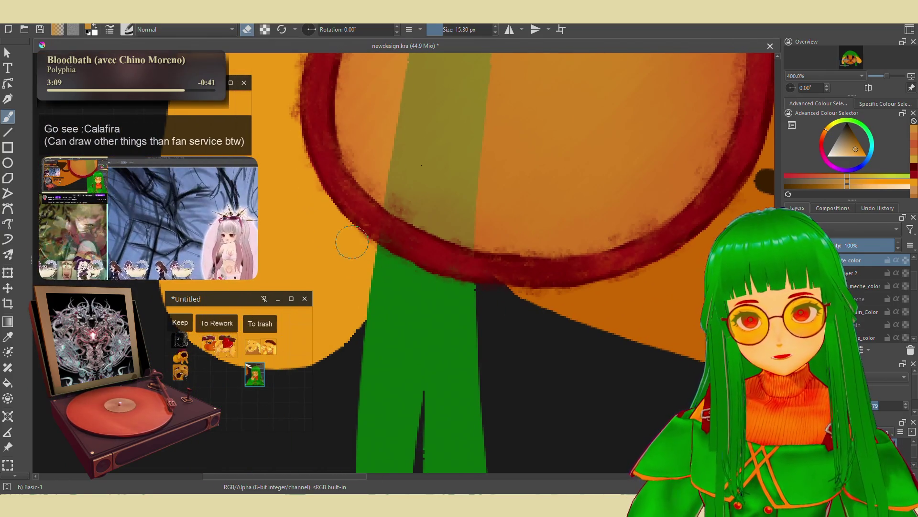
left_click_drag(359, 215, 478, 359)
left_click_drag(395, 282, 387, 321)
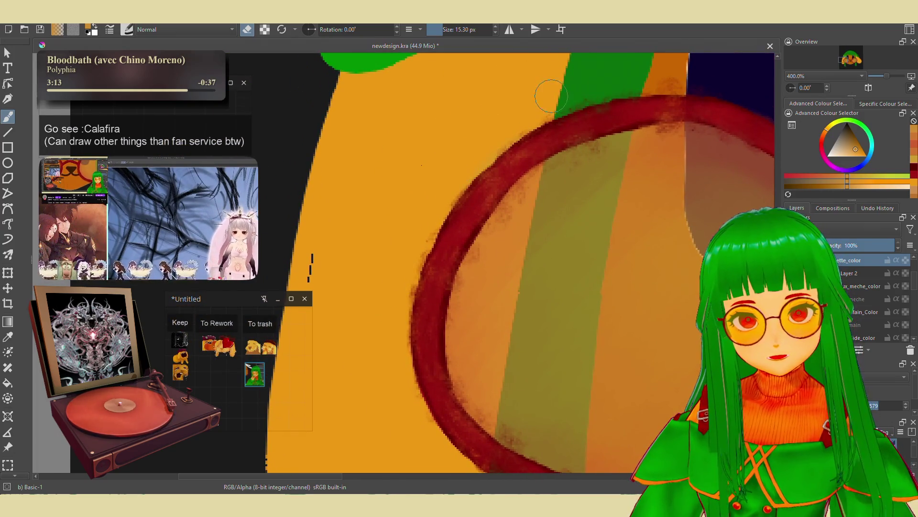
Follow the lens rim around to the bridge and the lower right lens.
left_click_drag(552, 95, 483, 140)
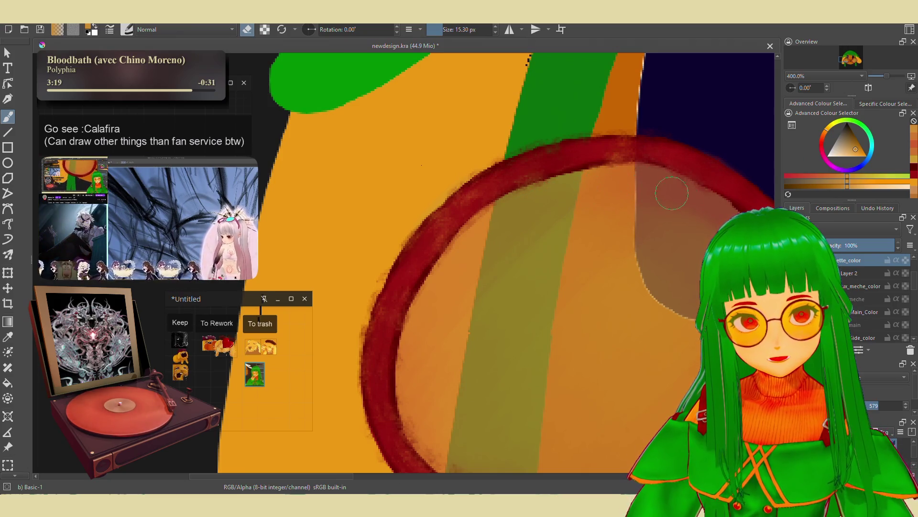
mouse_move(476, 287)
left_mouse_down()
mouse_move(447, 203)
mouse_move(490, 200)
left_mouse_up()
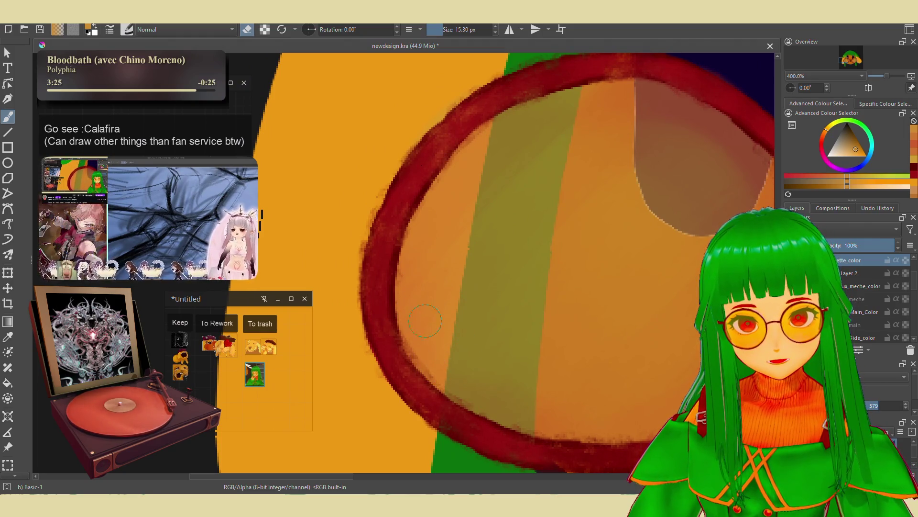
left_click_drag(563, 401, 414, 346)
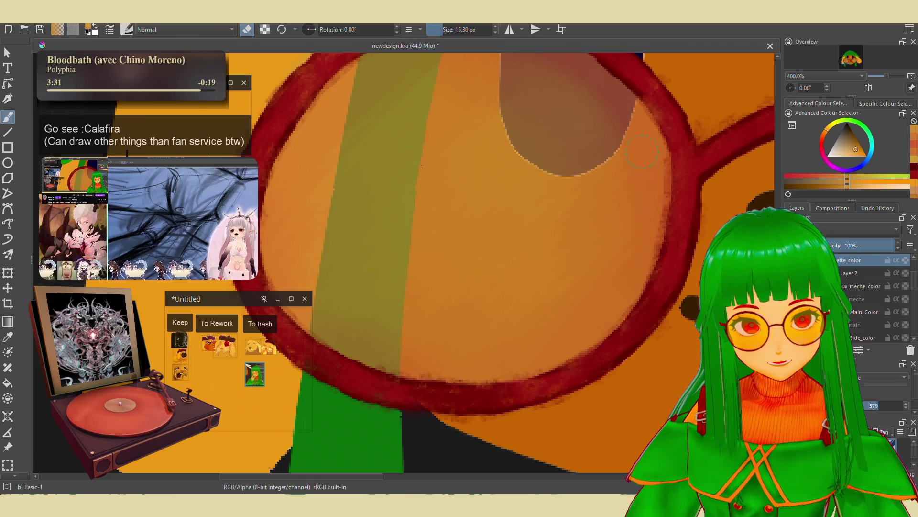
left_click_drag(632, 228, 517, 160)
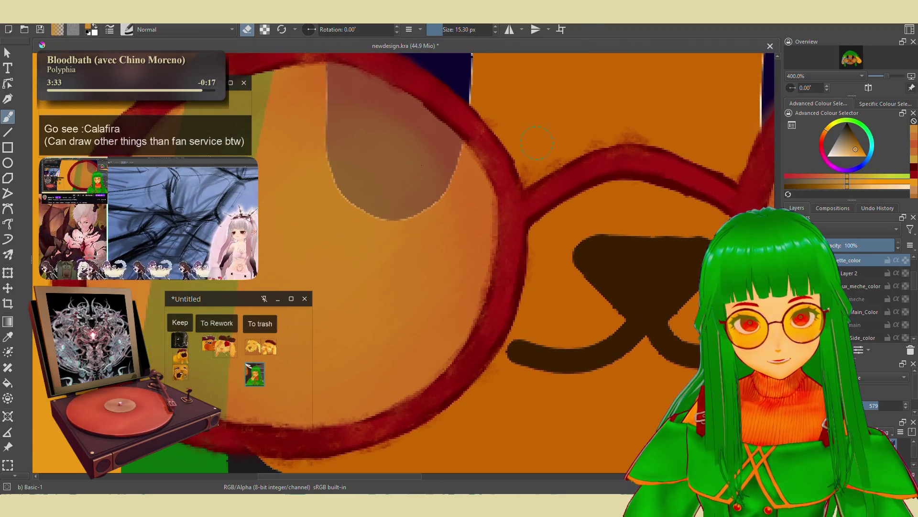
mouse_move(638, 117)
left_mouse_down()
mouse_move(476, 207)
mouse_move(449, 261)
left_mouse_up()
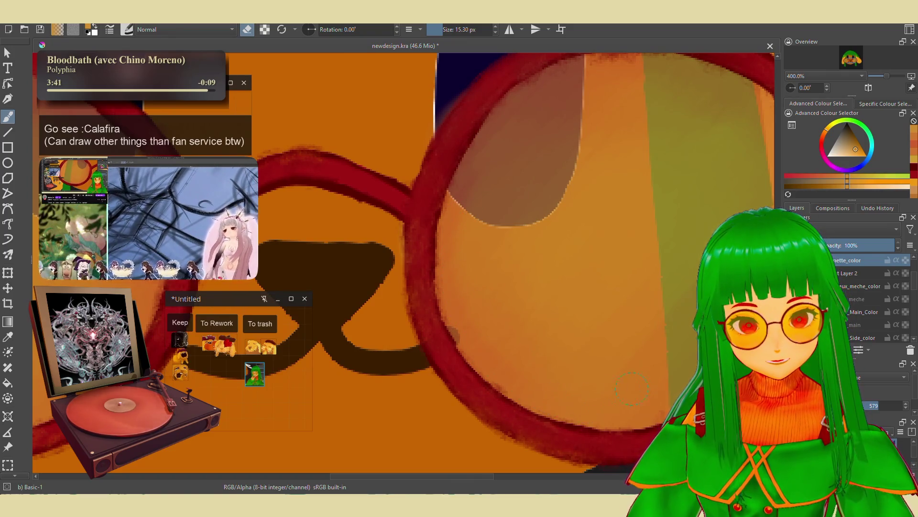
left_click_drag(652, 394, 503, 373)
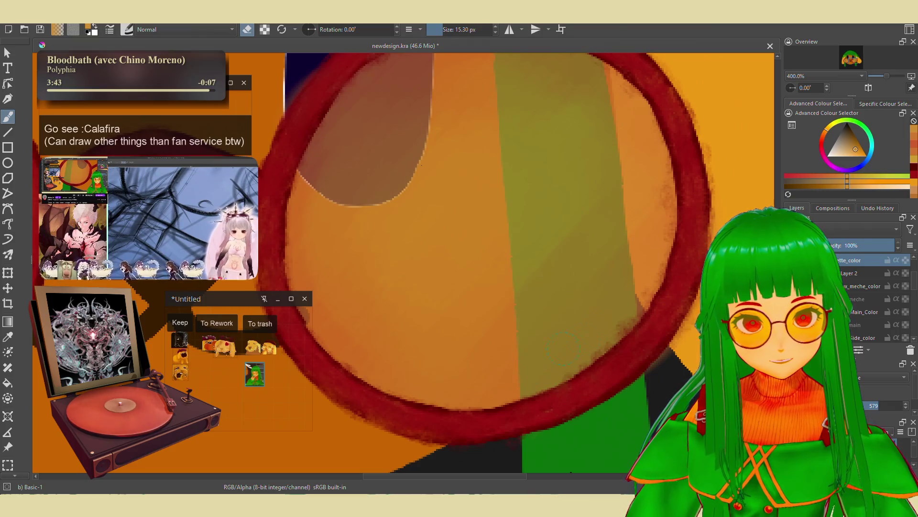
left_click_drag(624, 282, 585, 354)
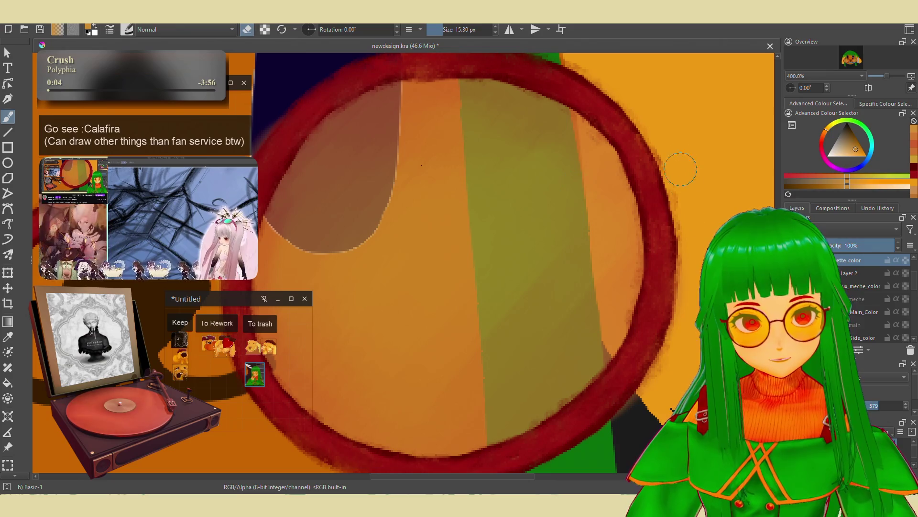
Switch to a soft textured brush from the pop-up palette.
scroll(690, 154, "down", 5)
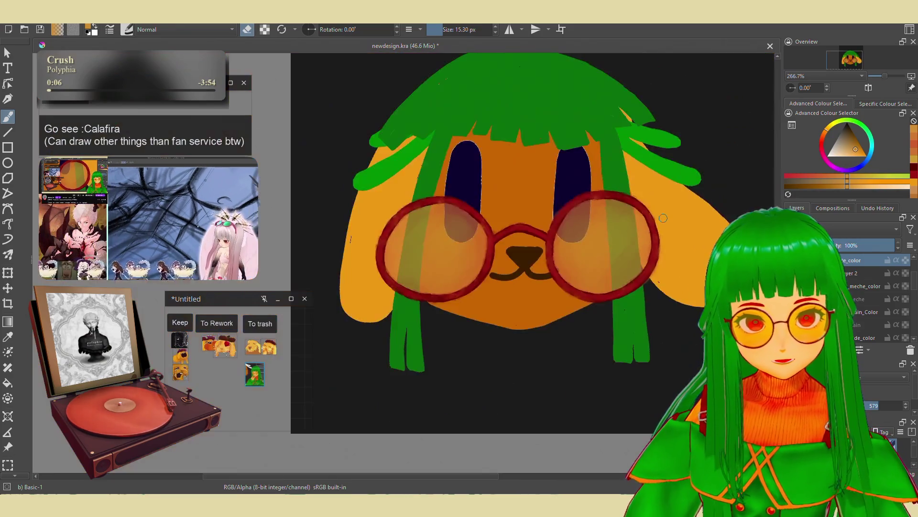
scroll(717, 173, "up", 3)
scroll(560, 110, "up", 3)
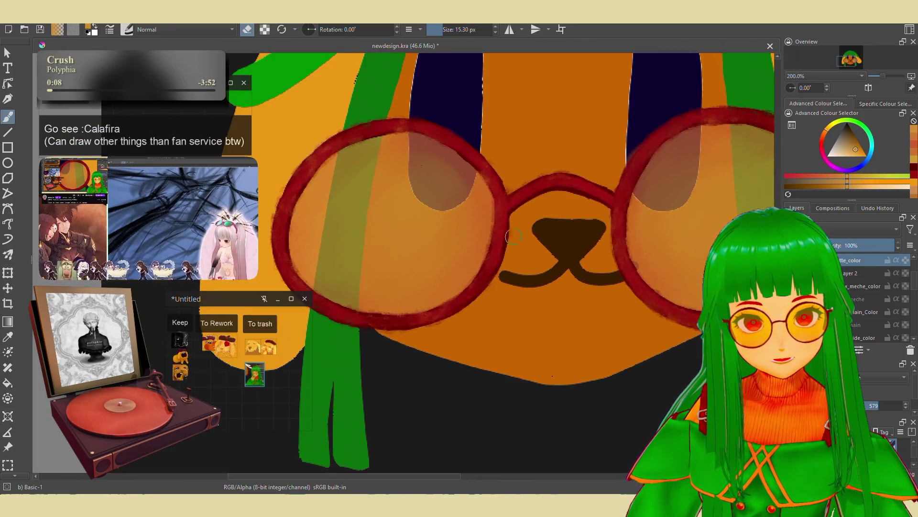
right_click(525, 265)
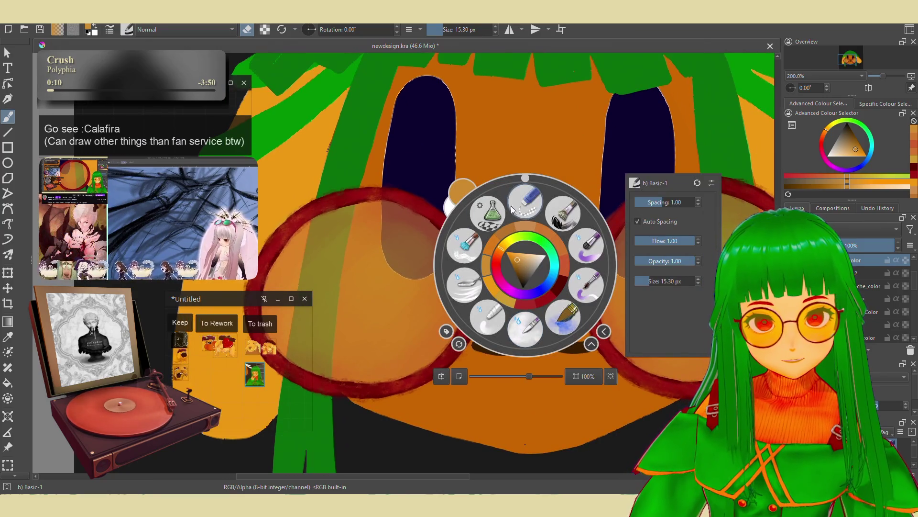
left_click(477, 251)
Choose a light pinkish red in the Advanced Colour Selector.
scroll(564, 263, "up", 5)
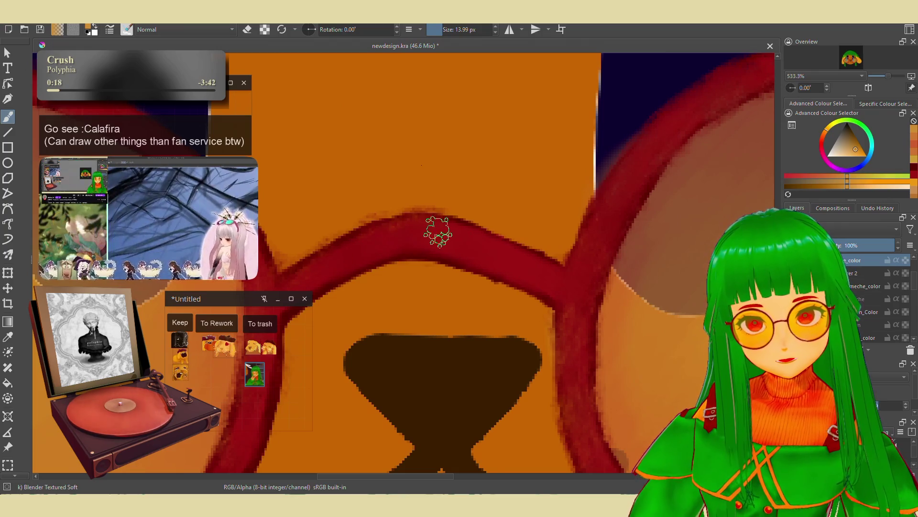
scroll(493, 217, "down", 6)
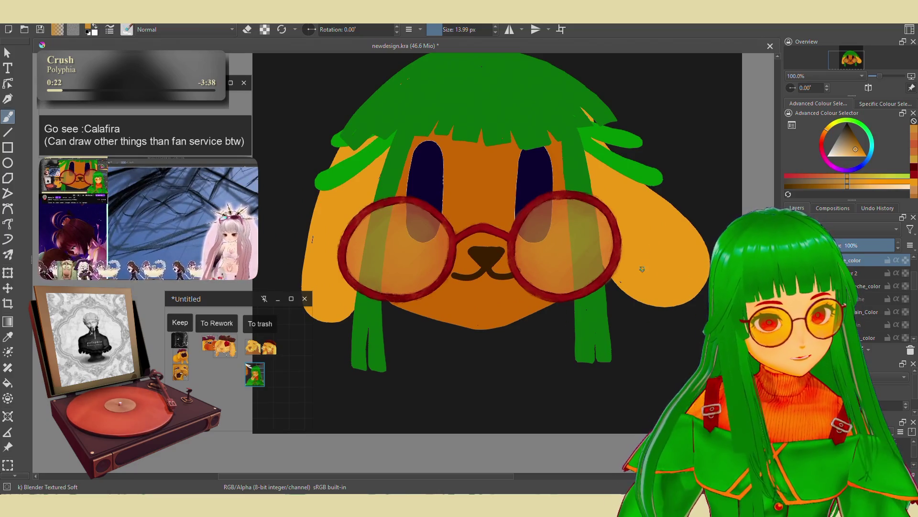
scroll(643, 265, "up", 1)
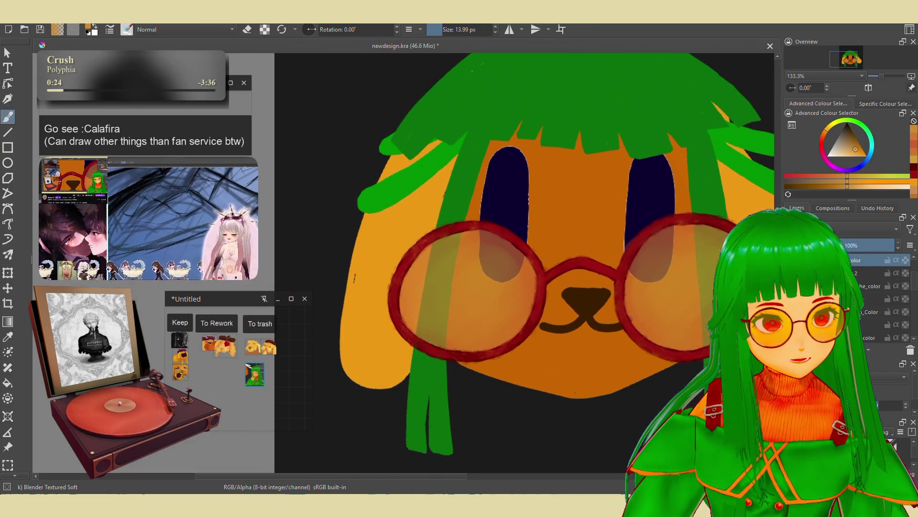
left_click(844, 148)
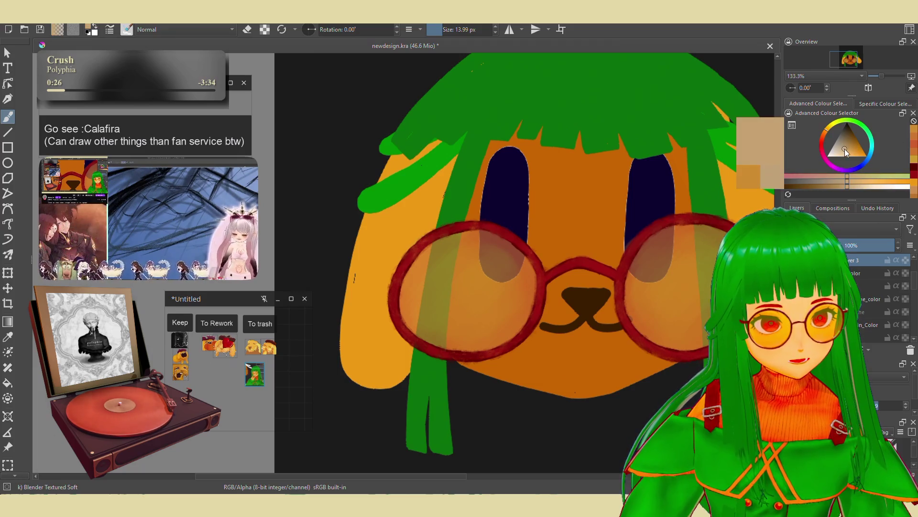
left_click(637, 242, "ctrl")
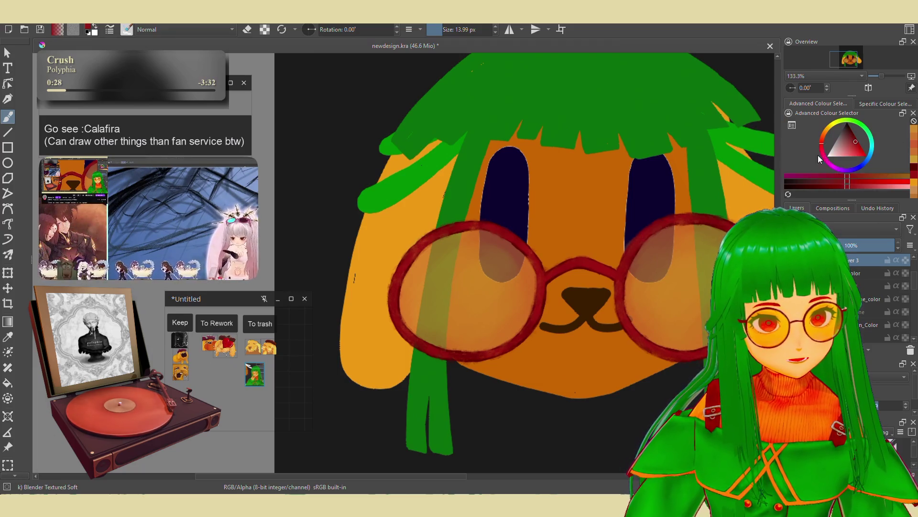
left_click(846, 143)
Switch to the Basic-1 round brush at 4.74 px.
right_click(568, 215)
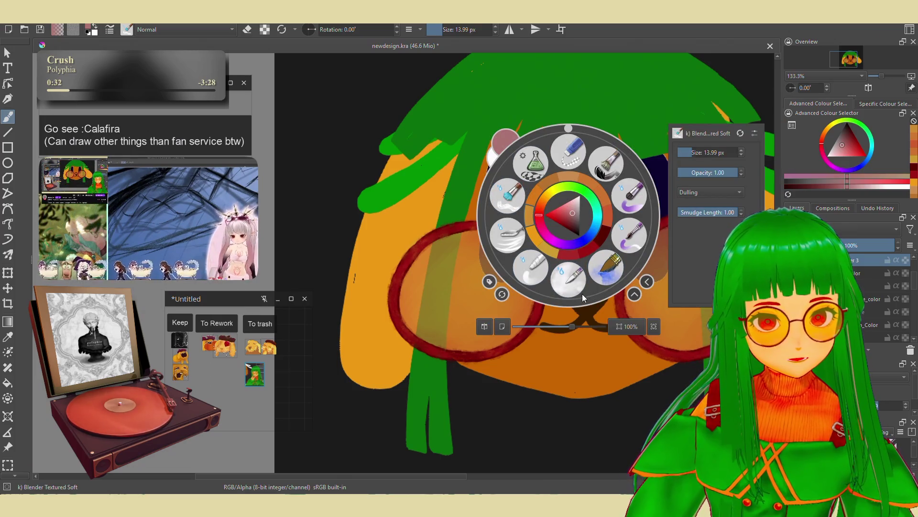
left_click(569, 279)
scroll(689, 282, "up", 2)
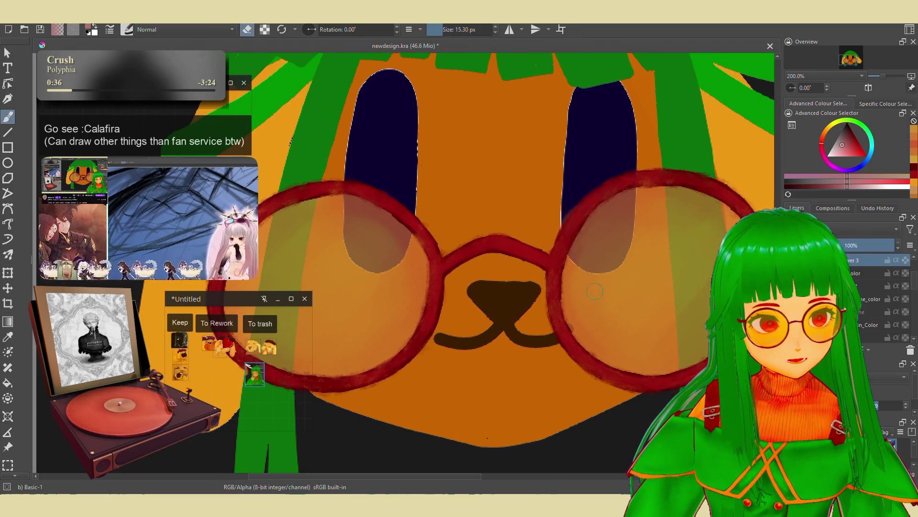
scroll(594, 293, "up", 2)
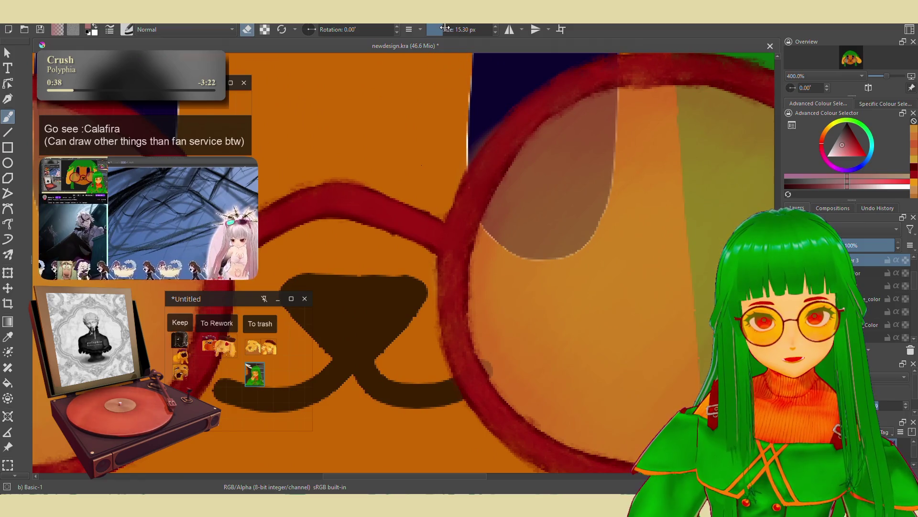
scroll(499, 84, "down", 4)
scroll(502, 238, "up", 3)
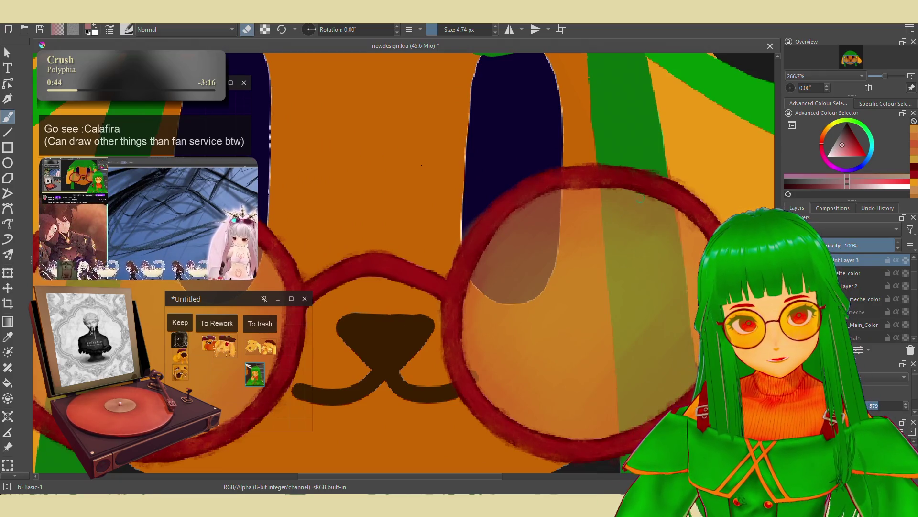
Paint light pink highlights on the top and bottom of the right rim.
key("e")
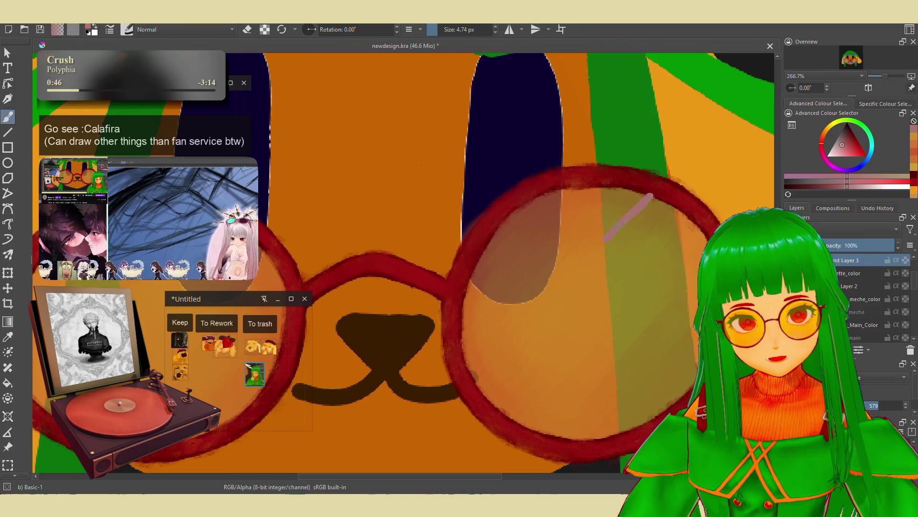
key("ctrl+z")
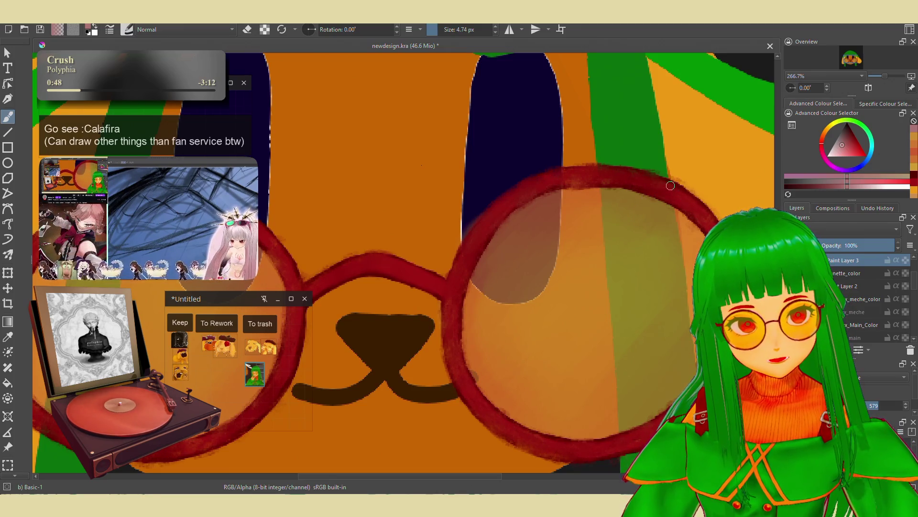
left_click(843, 148)
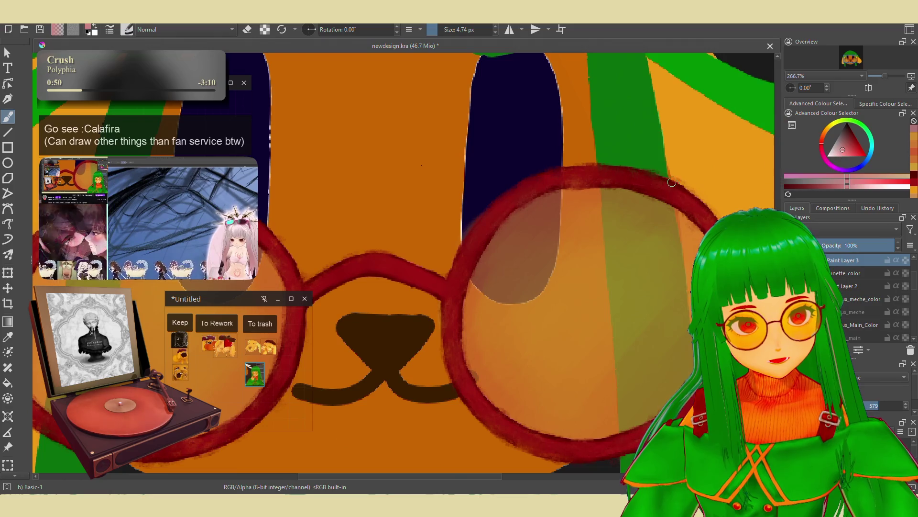
left_click_drag(661, 182, 681, 191)
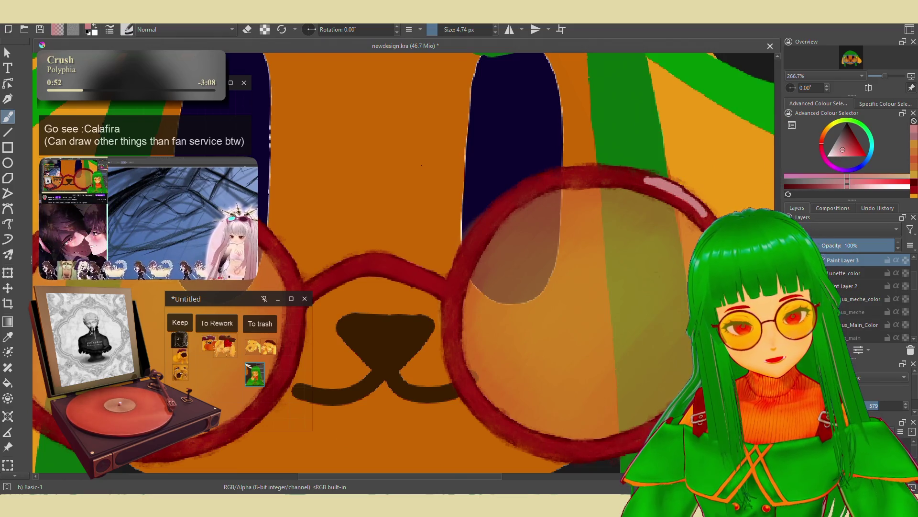
left_click_drag(512, 427, 547, 439)
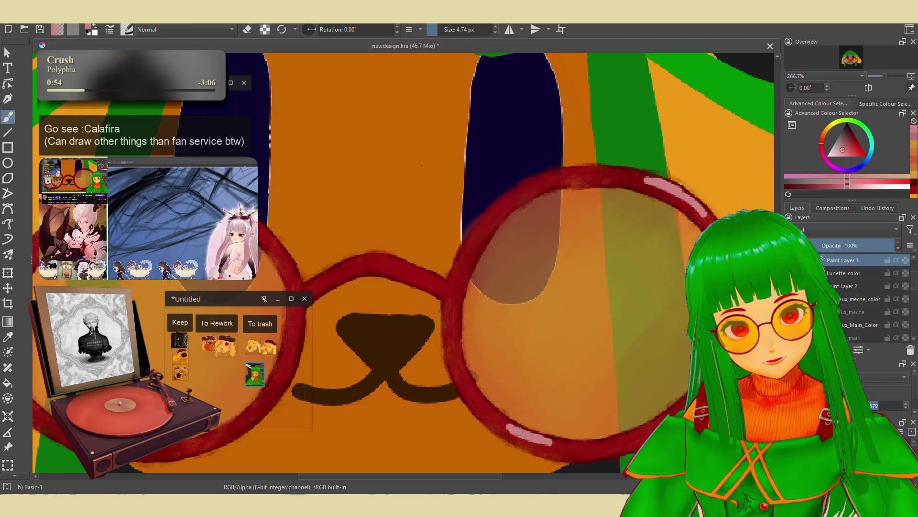
Add a pale pink shine along the left lens frame, then select a lighter, greyer pink.
mouse_move(469, 358)
left_mouse_down()
mouse_move(592, 356)
mouse_move(645, 379)
left_mouse_up()
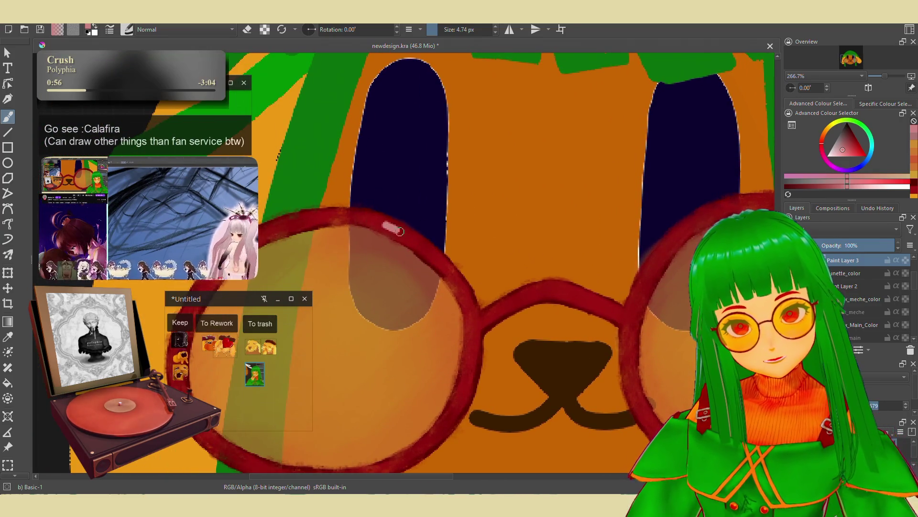
mouse_move(394, 227)
left_mouse_down()
mouse_move(498, 264)
mouse_move(488, 281)
left_mouse_up()
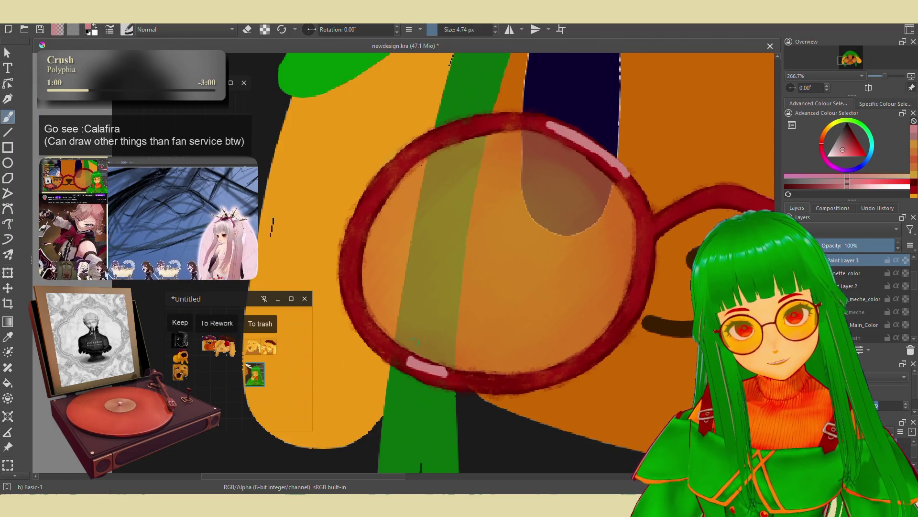
scroll(414, 342, "down", 5)
scroll(504, 393, "up", 3)
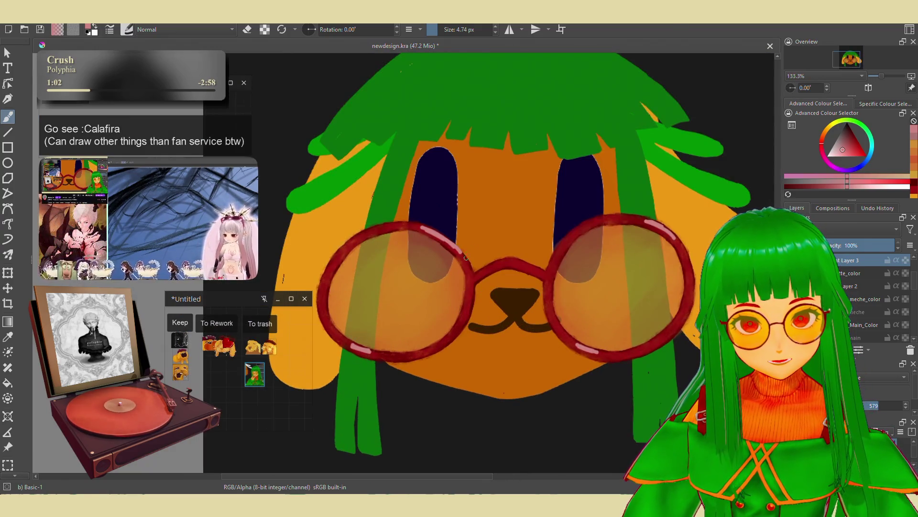
left_click_drag(517, 262, 541, 274)
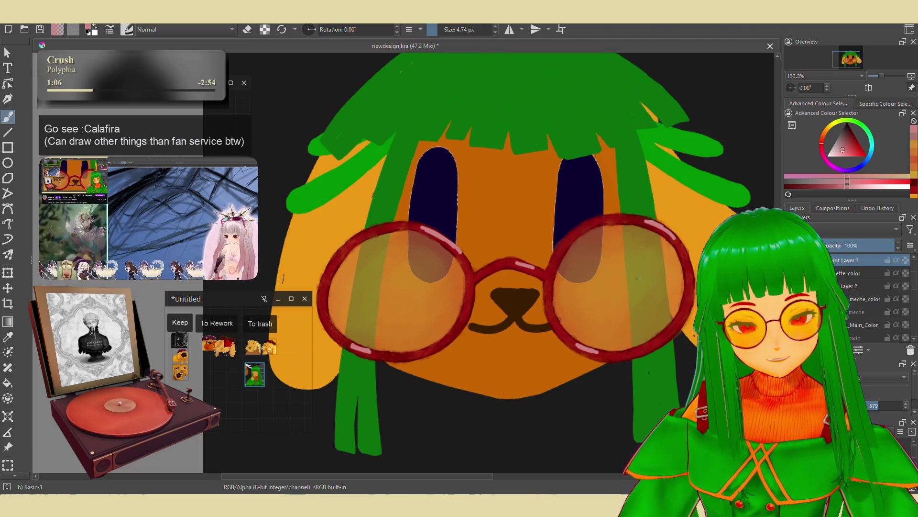
left_click(835, 151)
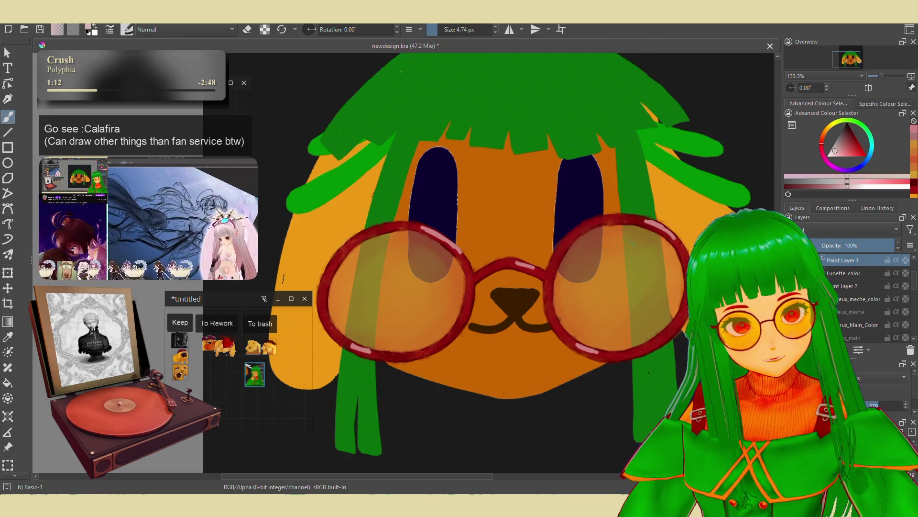
Draw a diagonal glare line and a short glare mark across the right lens.
left_click_drag(577, 310, 639, 239)
left_click_drag(636, 329, 651, 313)
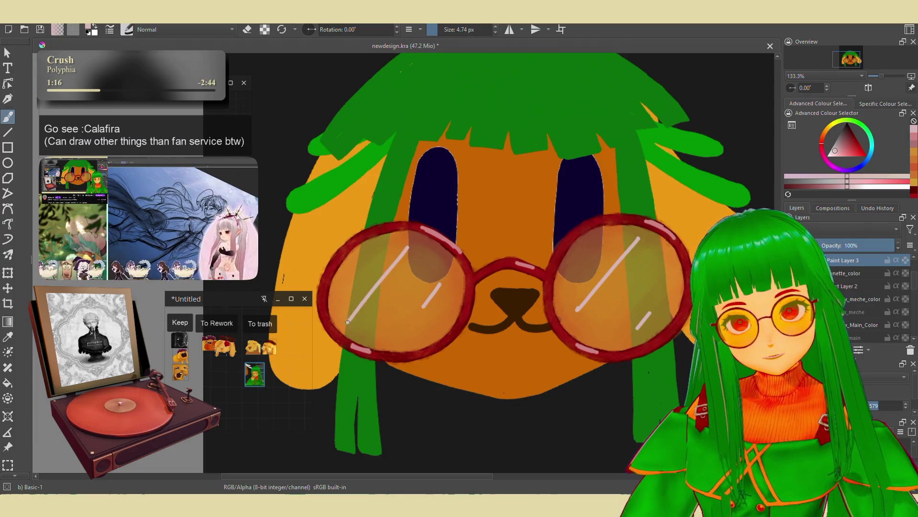
scroll(402, 271, "down", 5)
scroll(534, 313, "up", 5)
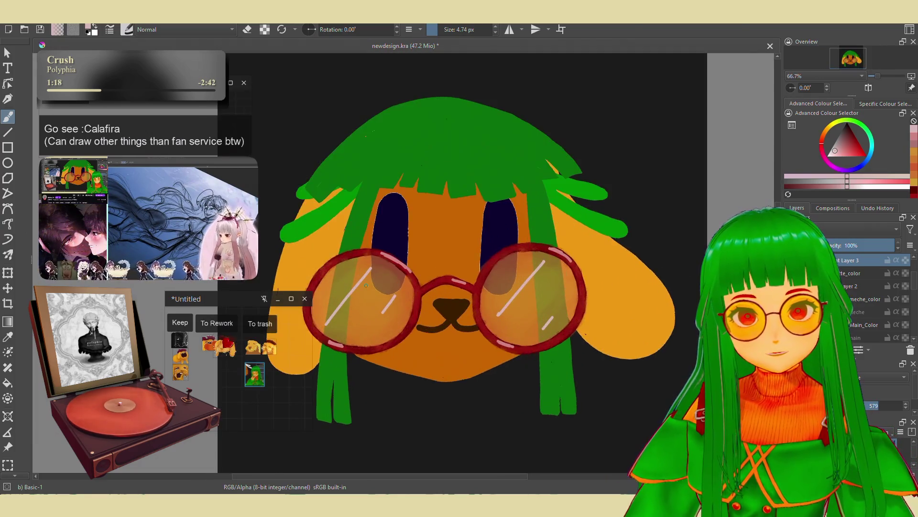
scroll(534, 313, "up", 2)
Switch to Blender Textured Soft and redraw the pink highlight stroke on the lens.
right_click(557, 298)
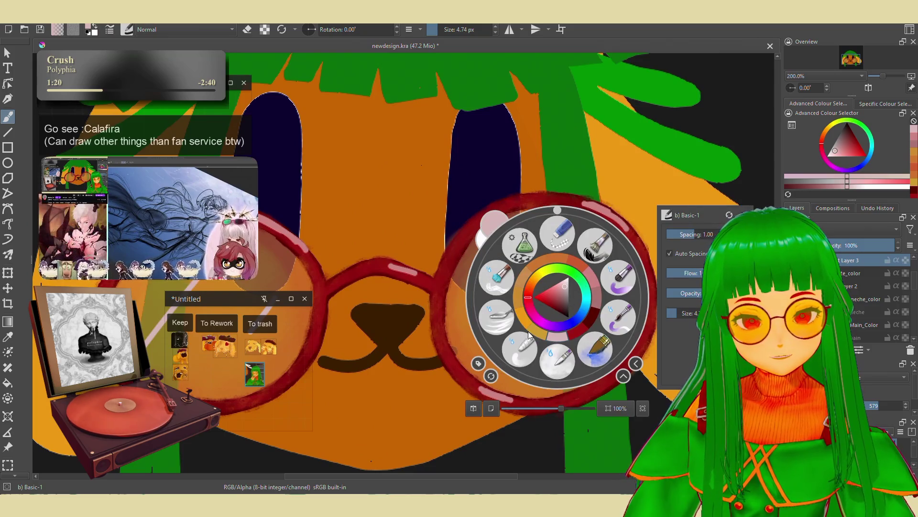
left_click(520, 260)
scroll(674, 268, "up", 2)
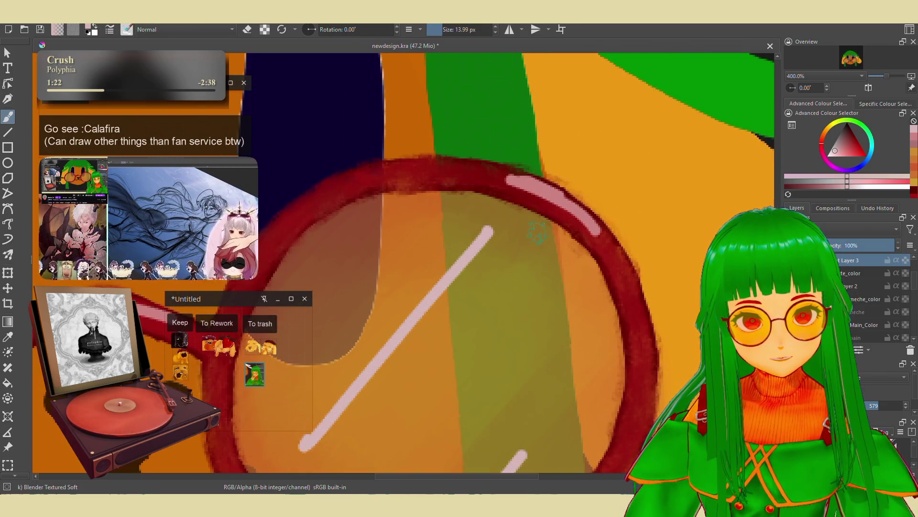
key("ctrl+z")
mouse_move(538, 191)
left_mouse_down()
mouse_move(592, 227)
mouse_move(502, 182)
mouse_move(608, 244)
left_mouse_up()
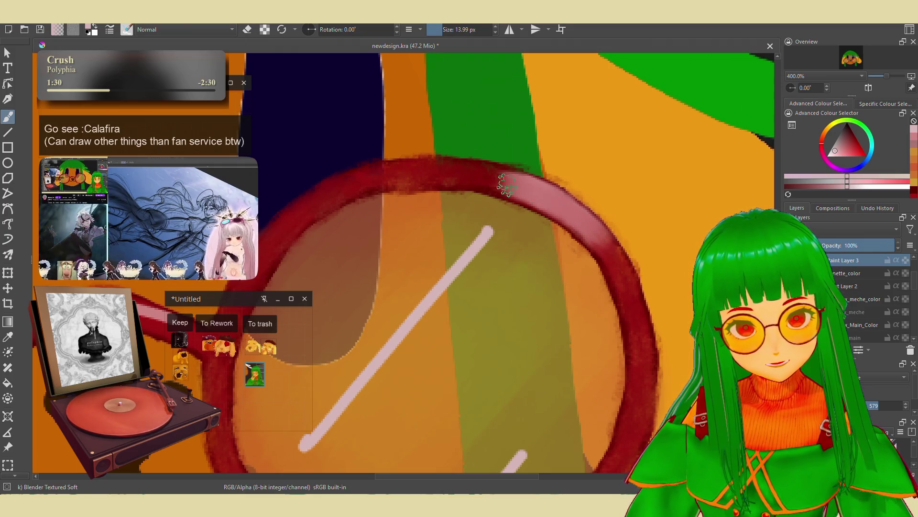
Blend and smudge the lens highlight into a soft diagonal streak.
mouse_move(559, 286)
left_mouse_down()
mouse_move(520, 233)
mouse_move(512, 344)
mouse_move(435, 322)
mouse_move(525, 359)
mouse_move(433, 322)
left_mouse_up()
left_click_drag(455, 225, 548, 127)
mouse_move(605, 79)
left_mouse_down()
mouse_move(504, 205)
mouse_move(507, 186)
mouse_move(352, 335)
mouse_move(448, 235)
mouse_move(454, 244)
left_mouse_up()
mouse_move(537, 122)
left_mouse_down()
mouse_move(483, 168)
mouse_move(468, 201)
mouse_move(540, 123)
mouse_move(484, 173)
left_mouse_up()
left_click_drag(433, 283, 505, 200)
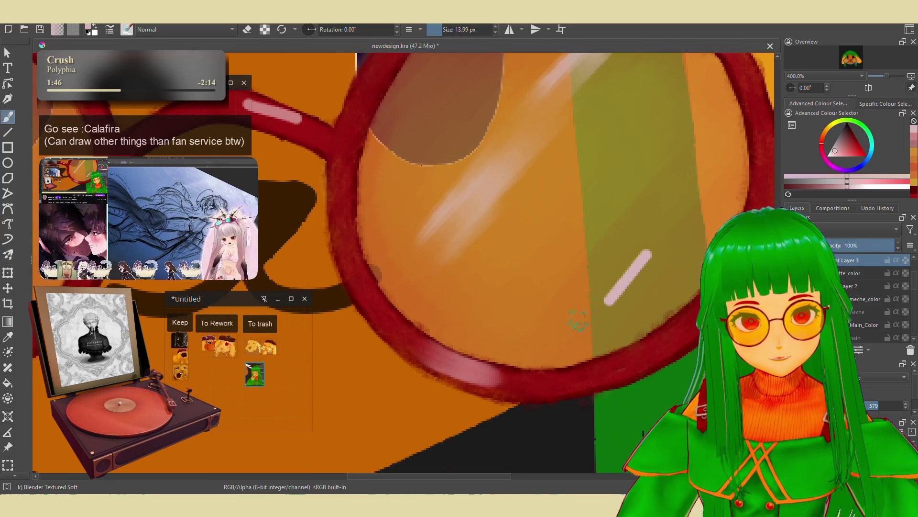
key("ctrl+z")
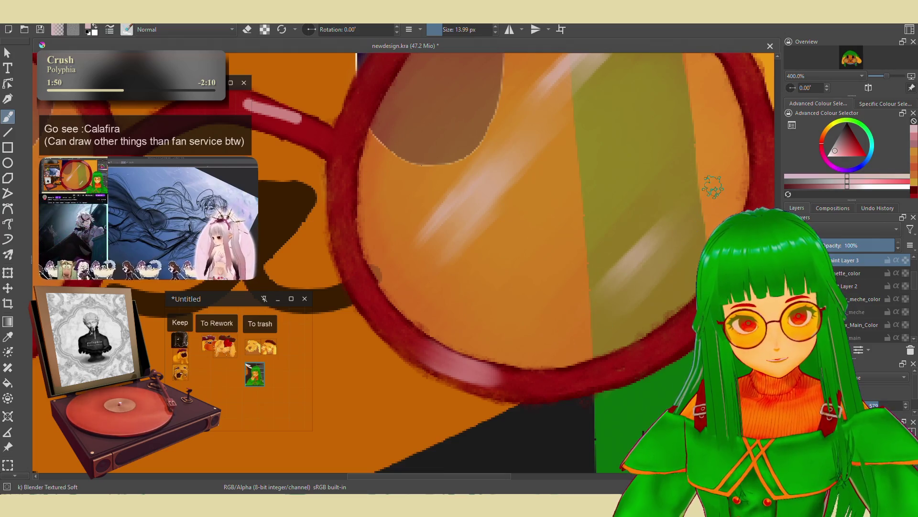
scroll(622, 215, "down", 5)
scroll(511, 253, "up", 3)
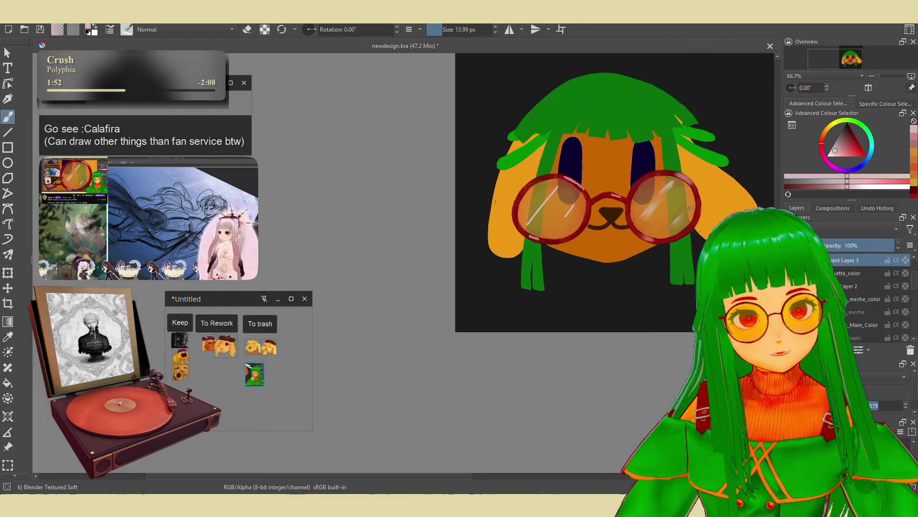
Paint red over the stray pale marks on the rim and lens, then blur the left diagonal highlight.
scroll(511, 253, "up", 3)
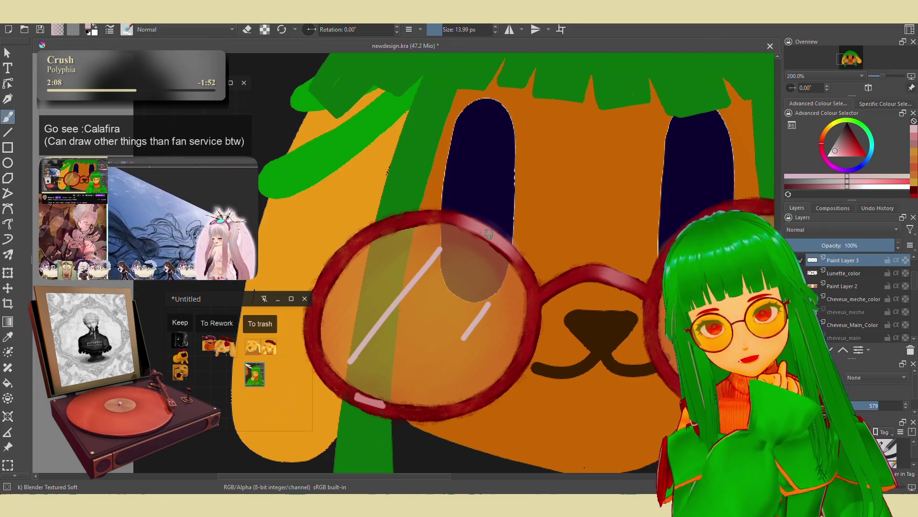
left_click_drag(353, 395, 382, 405)
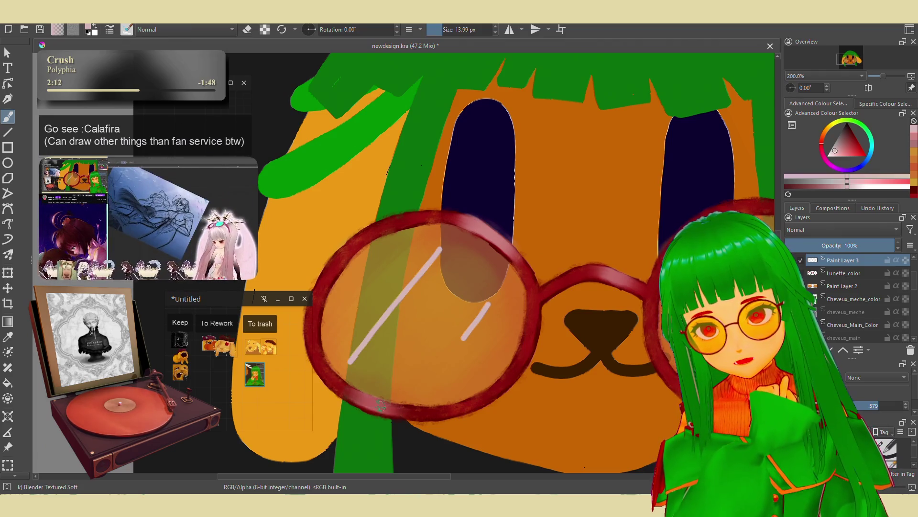
left_click_drag(488, 305, 464, 337)
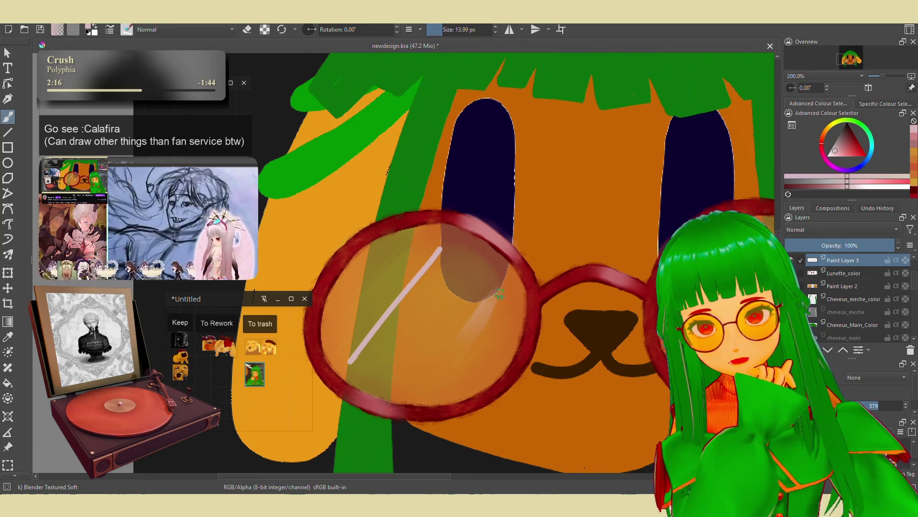
mouse_move(348, 362)
left_mouse_down()
mouse_move(432, 257)
mouse_move(364, 347)
mouse_move(412, 287)
mouse_move(378, 337)
mouse_move(411, 268)
mouse_move(442, 239)
mouse_move(358, 345)
mouse_move(373, 347)
mouse_move(429, 302)
mouse_move(399, 319)
mouse_move(429, 263)
left_mouse_up()
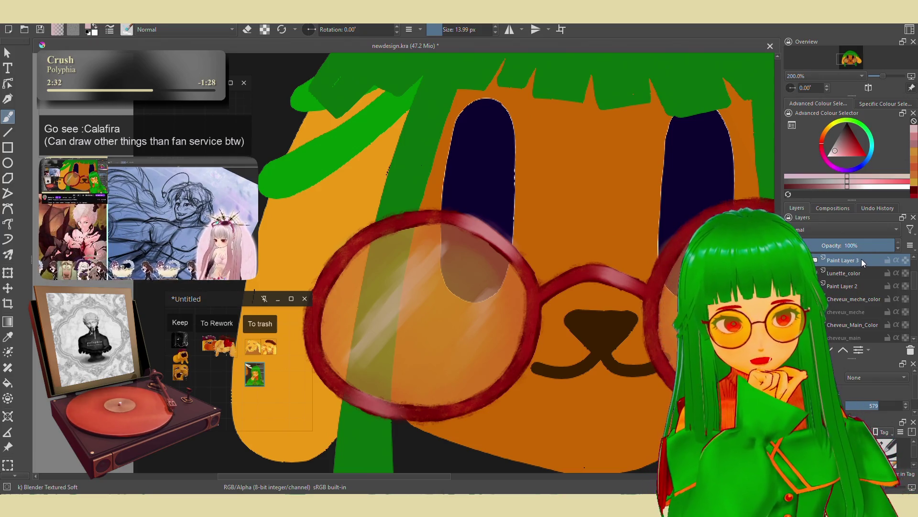
Drop Paint Layer 3's opacity from 100% through 67% down to 57%.
left_click(857, 244)
left_click_drag(857, 244, 848, 245)
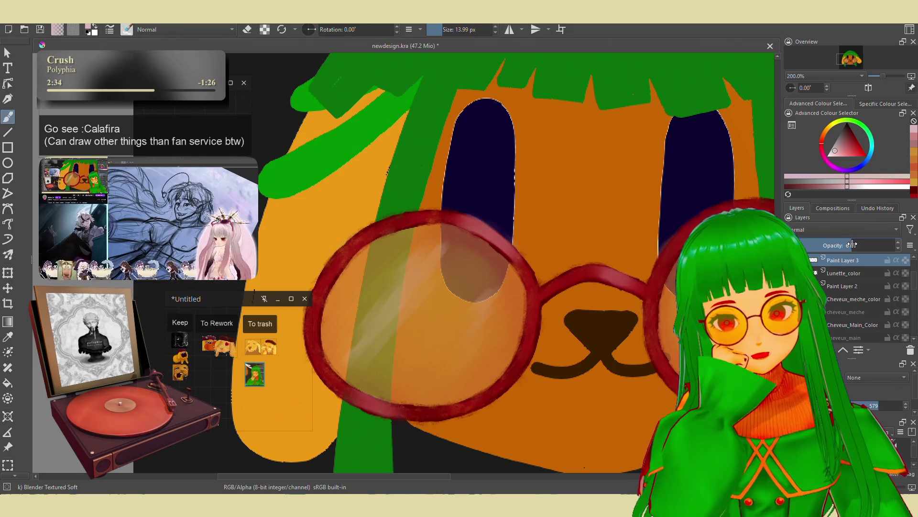
scroll(634, 316, "down", 2)
scroll(634, 316, "up", 2)
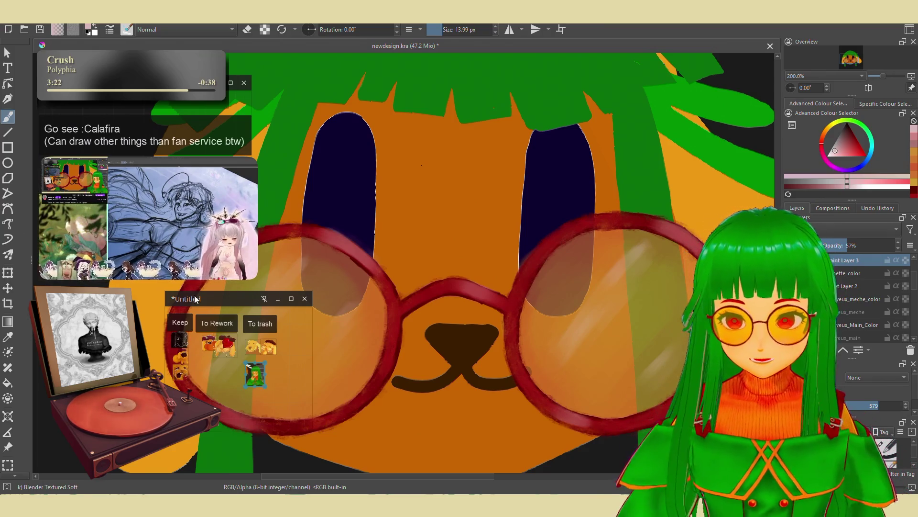
scroll(475, 396, "down", 4)
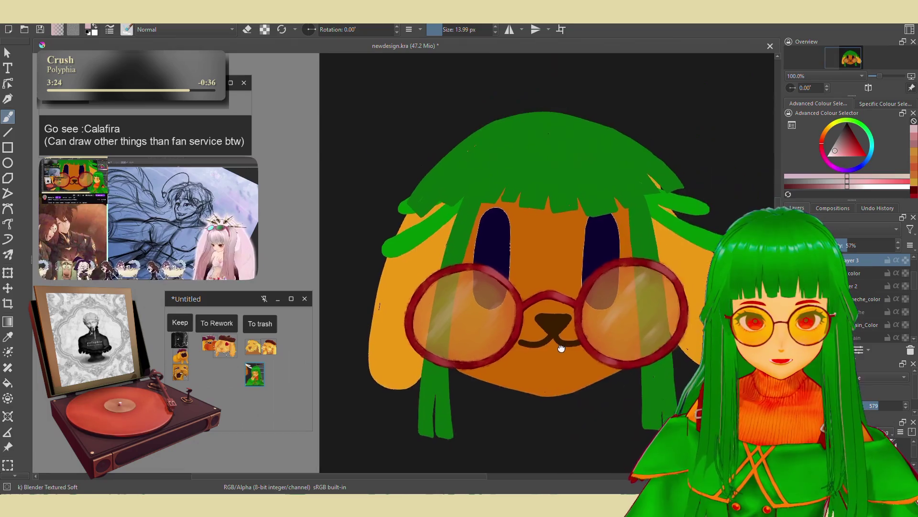
scroll(561, 349, "up", 2)
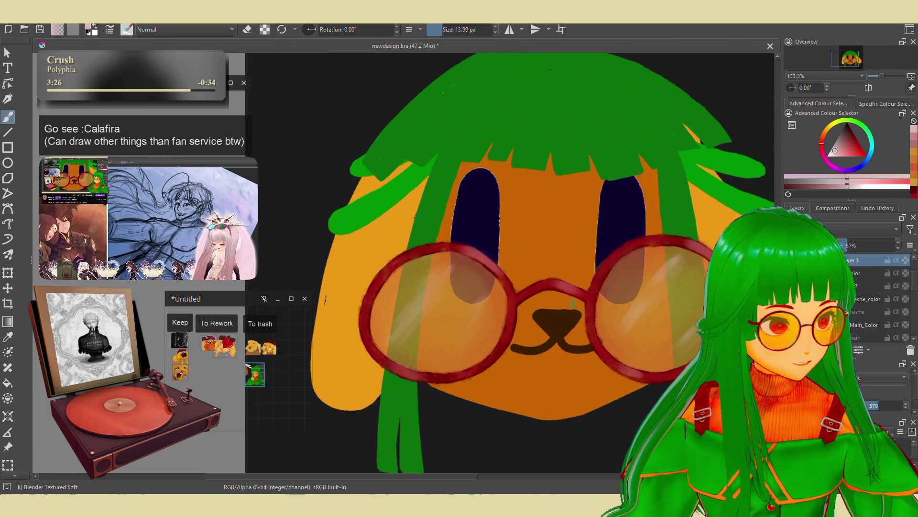
scroll(560, 315, "up", 2)
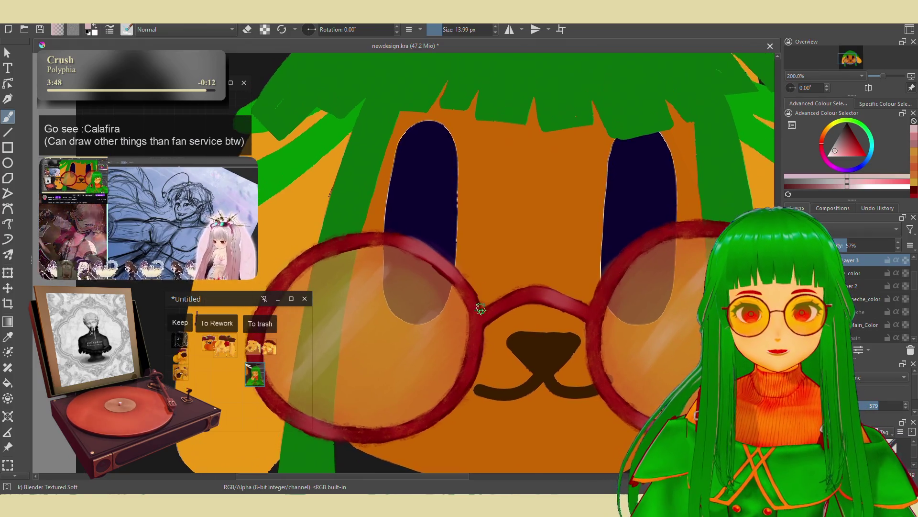
scroll(498, 248, "down", 3)
scroll(563, 271, "up", 1)
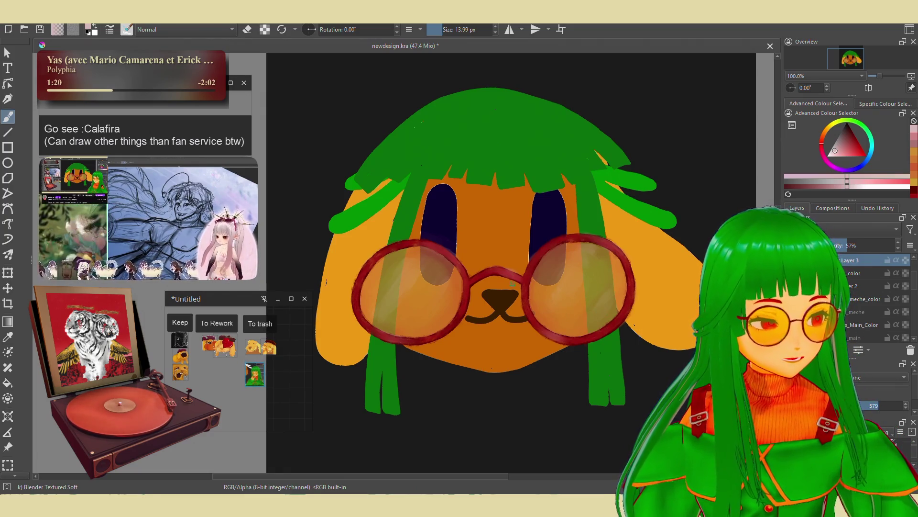
mouse_move(253, 192)
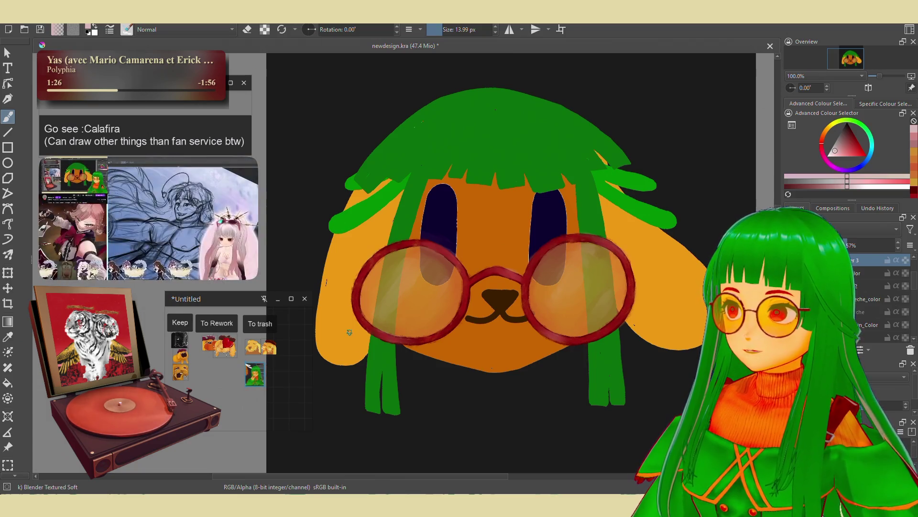
scroll(528, 316, "up", 1)
scroll(523, 320, "up", 1)
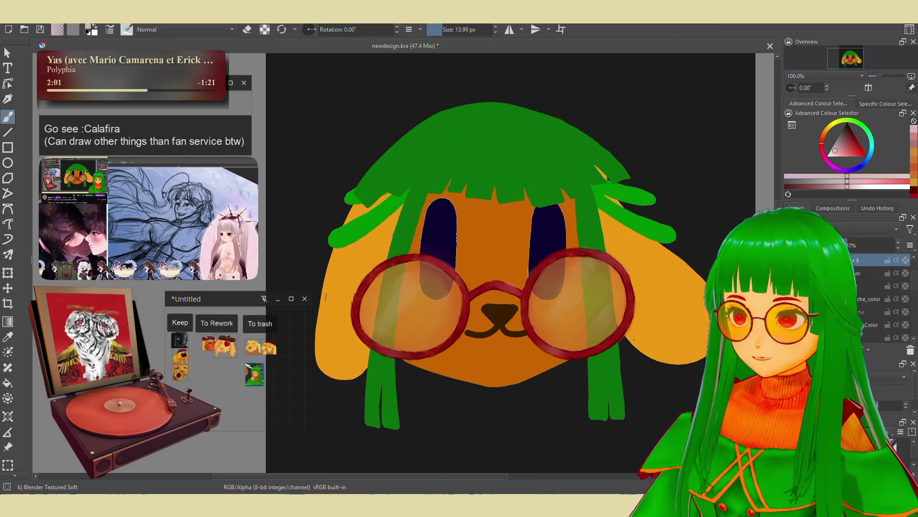
left_click_drag(364, 366, 350, 377)
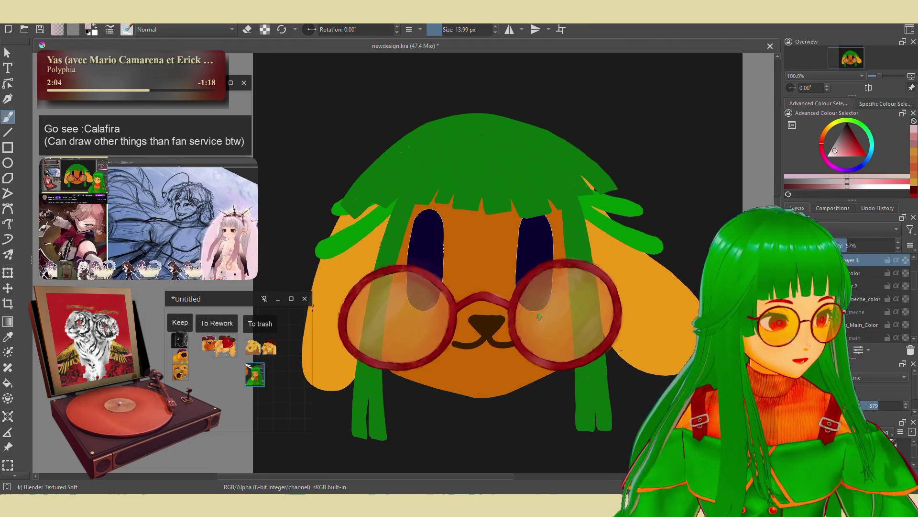
left_click_drag(540, 312, 558, 304)
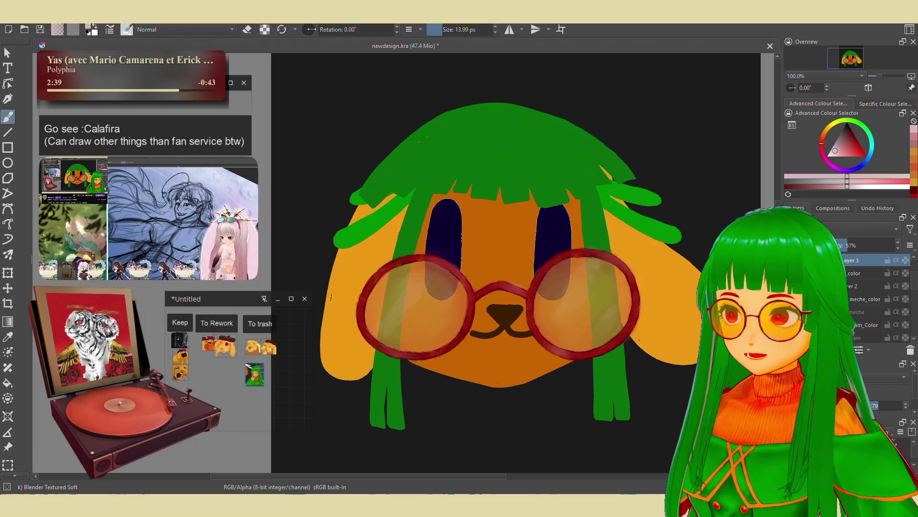
mouse_move(91, 237)
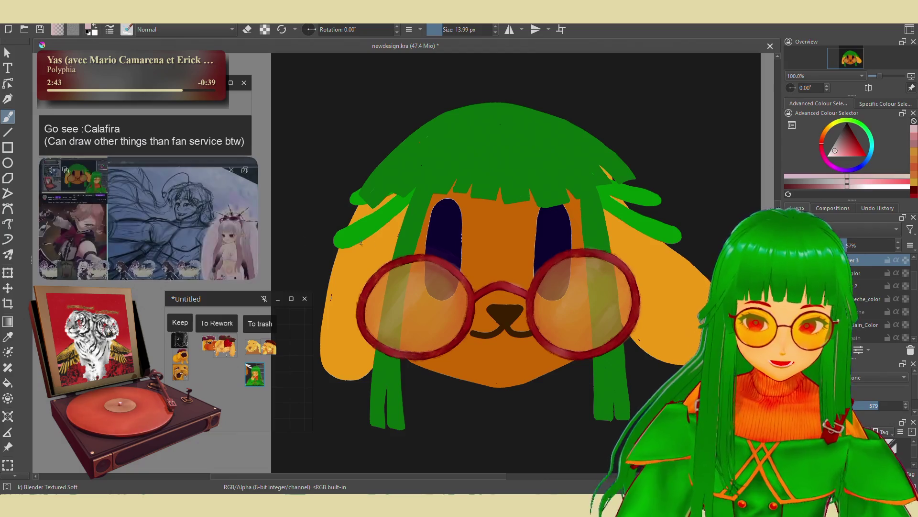
scroll(433, 263, "right", 1)
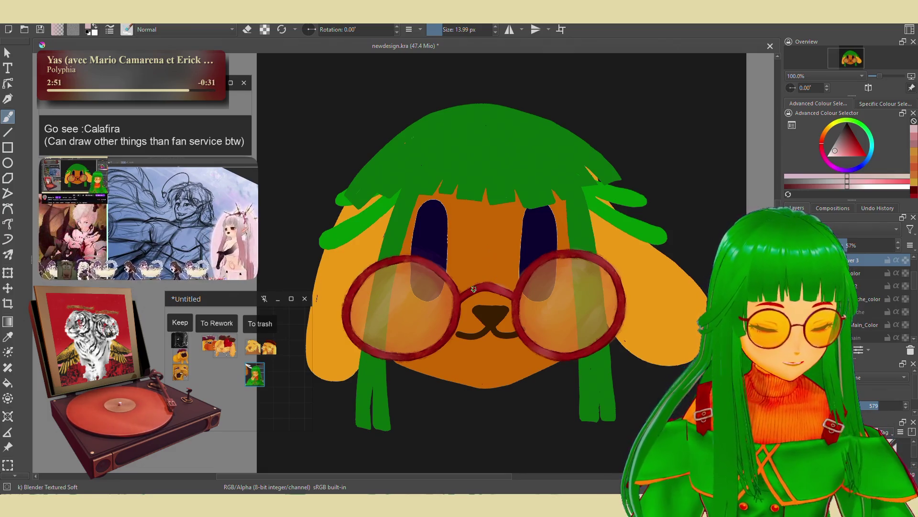
scroll(473, 288, "up", 3)
Extend the layer selection to three layers and start renaming Layer 2.
scroll(560, 304, "down", 2)
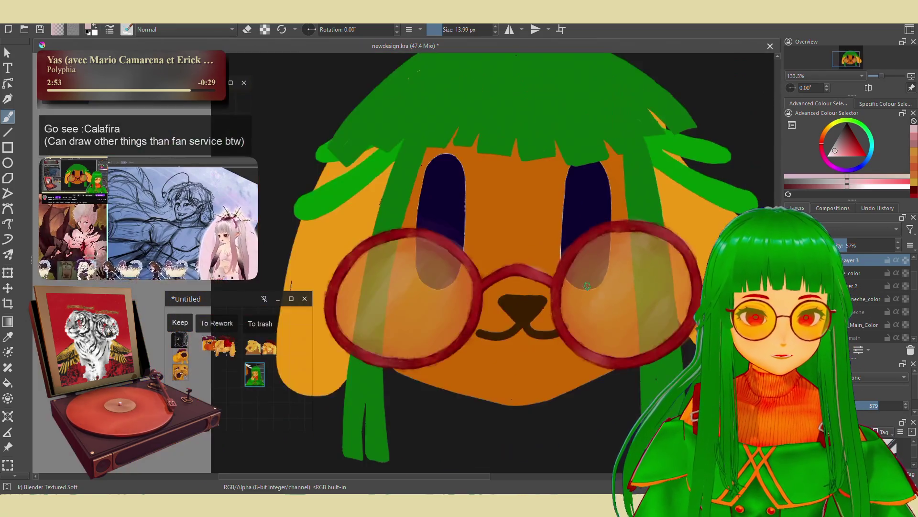
scroll(586, 286, "down", 3)
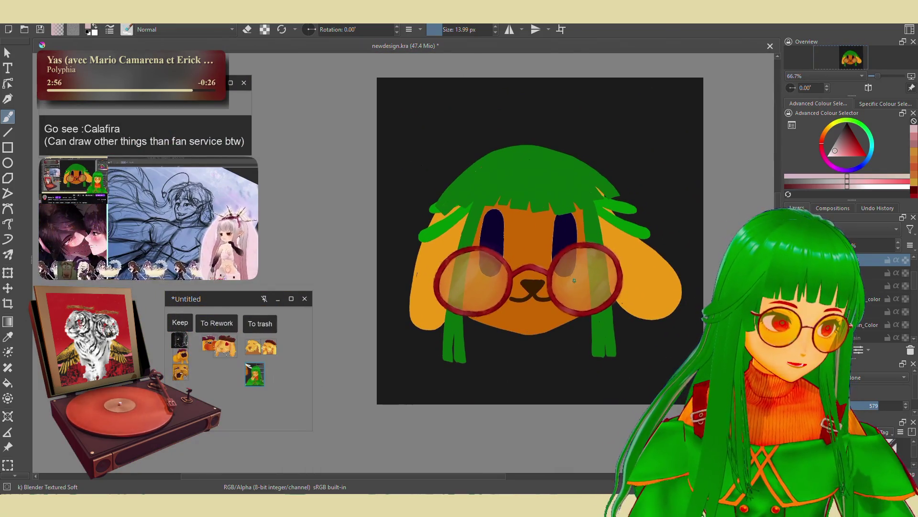
scroll(561, 241, "up", 2)
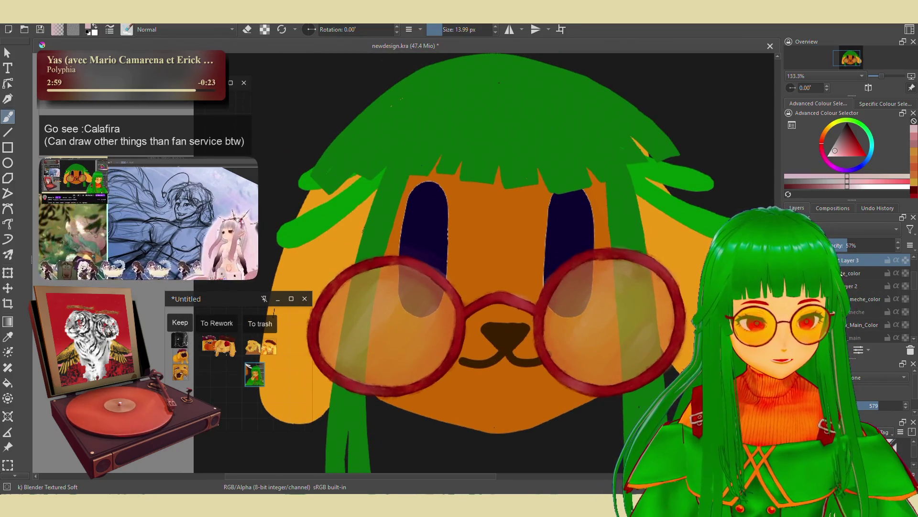
left_click(851, 285, "shift")
scroll(846, 274, "down", 2)
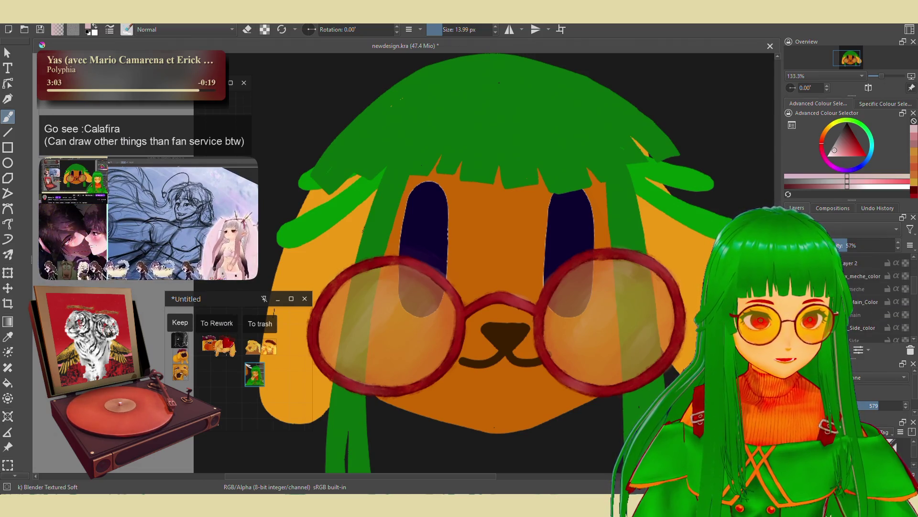
scroll(856, 287, "up", 3)
double_click(856, 300)
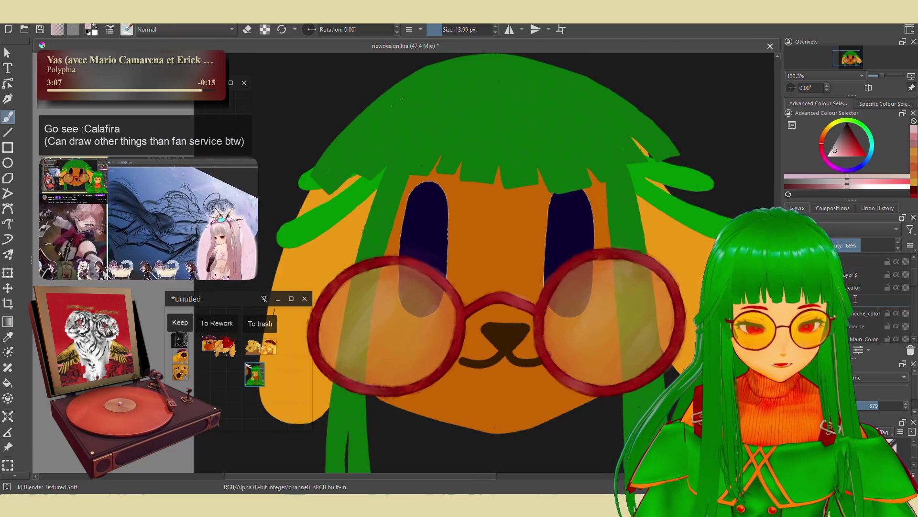
key("Escape")
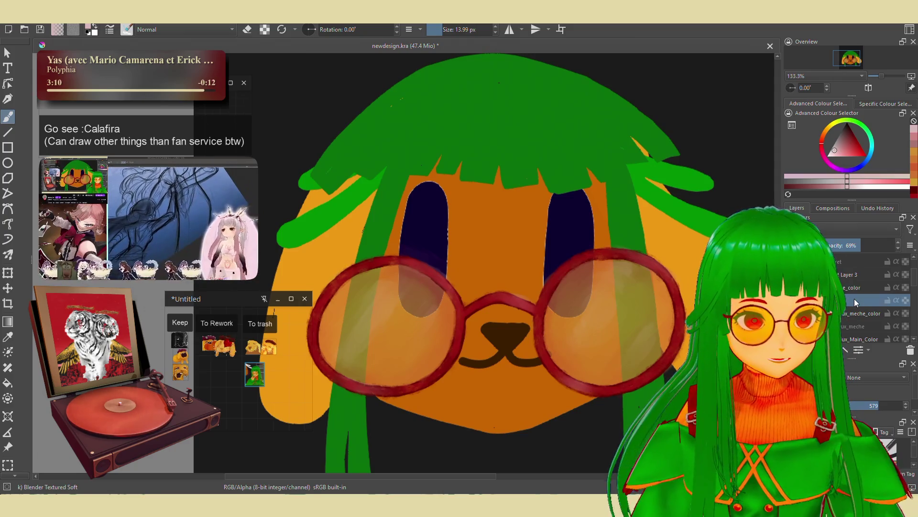
Start renaming Layer 3, then select the three glasses layers and hide them.
double_click(856, 271)
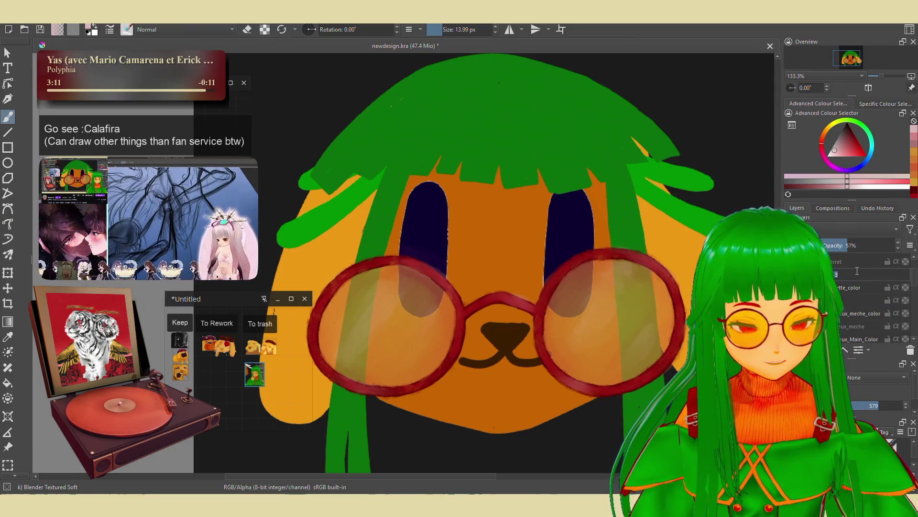
key("Escape")
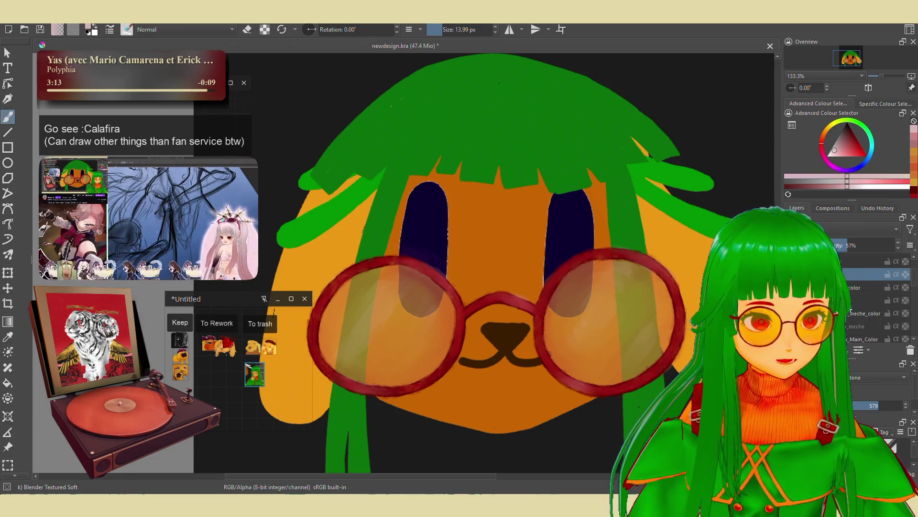
left_click(851, 300, "shift")
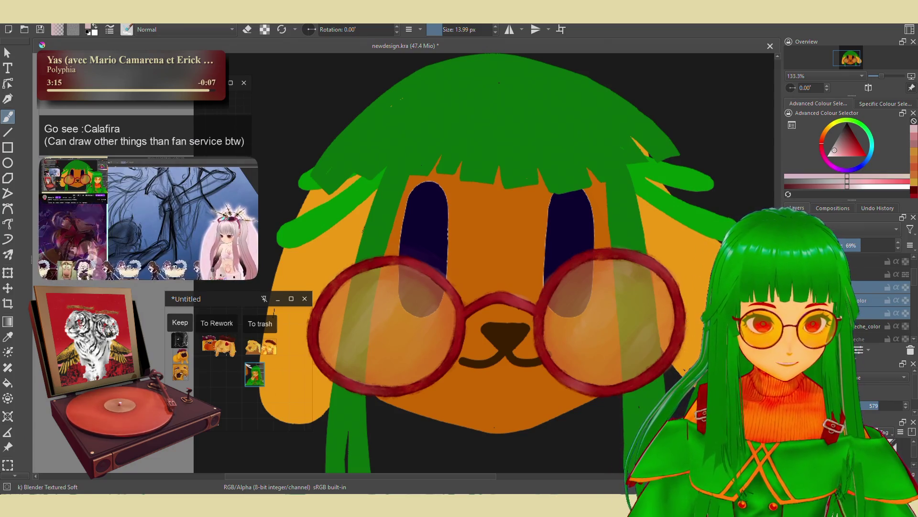
scroll(856, 306, "down", 3)
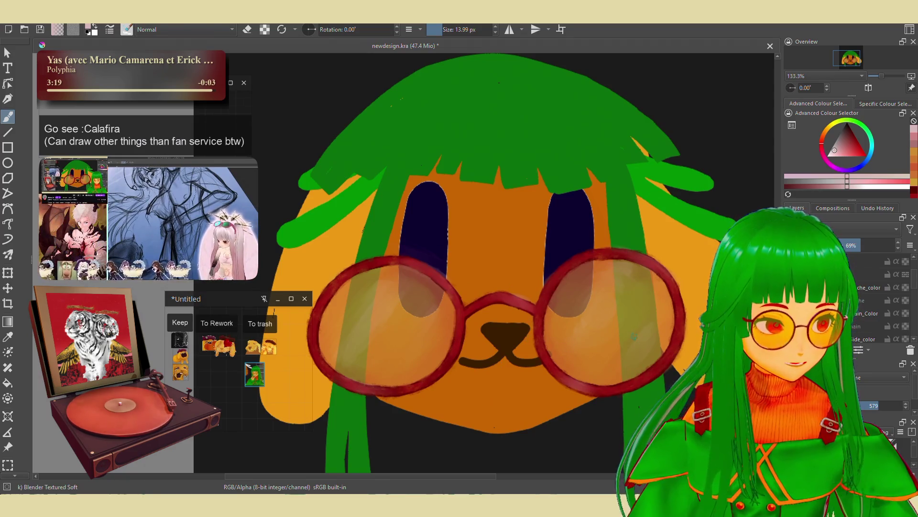
scroll(857, 306, "up", 3)
left_click(906, 300)
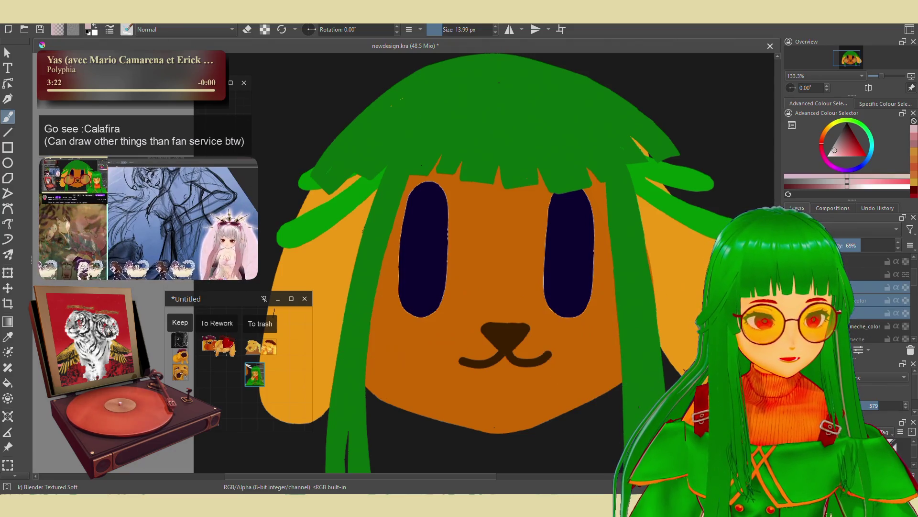
Leave the glasses layer hidden and select the eye layer for shading.
left_click(905, 300)
left_click(906, 300)
left_click(905, 300)
left_click(905, 300)
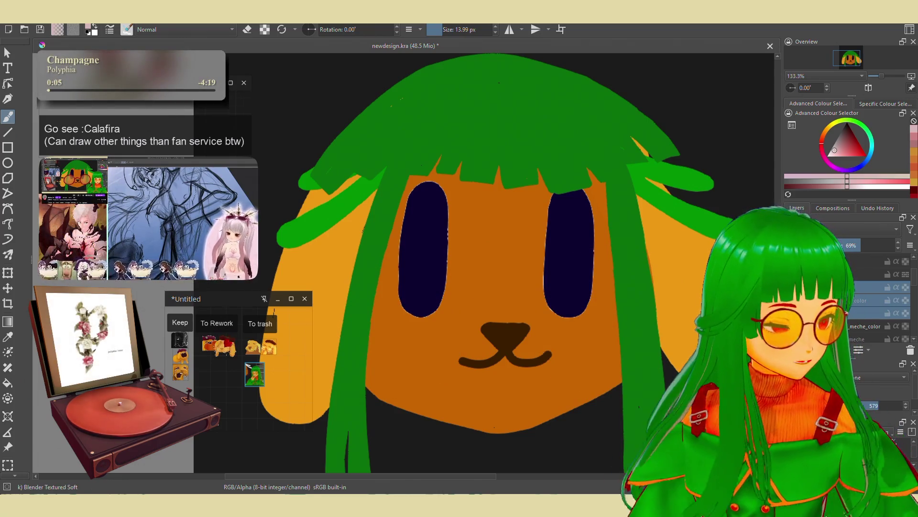
mouse_move(822, 300)
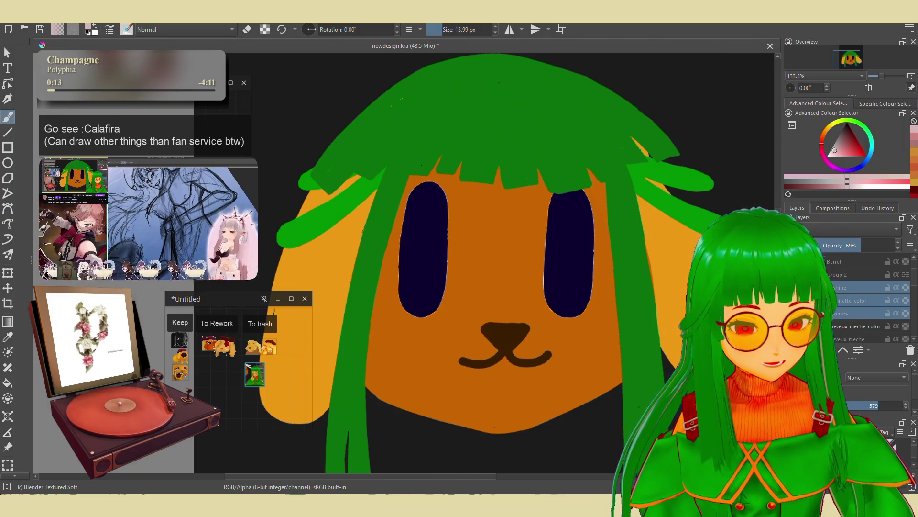
scroll(856, 297, "down", 3)
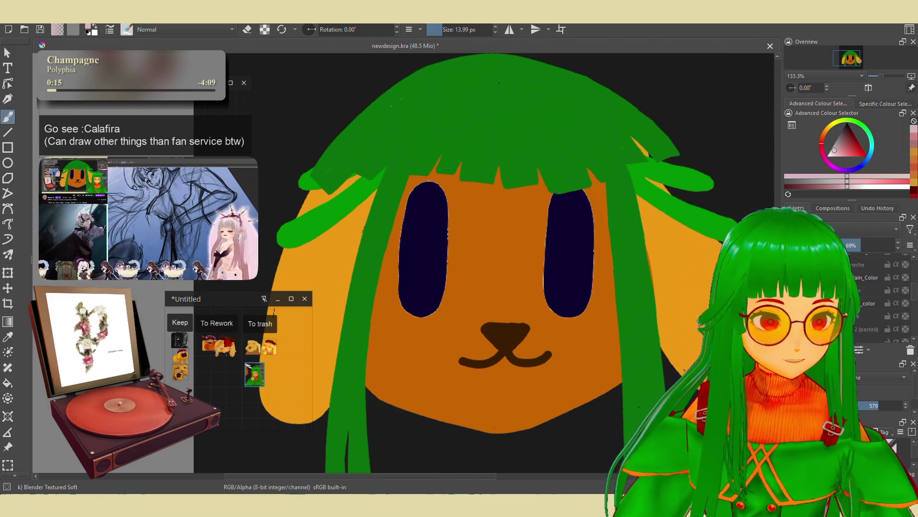
left_click(847, 306)
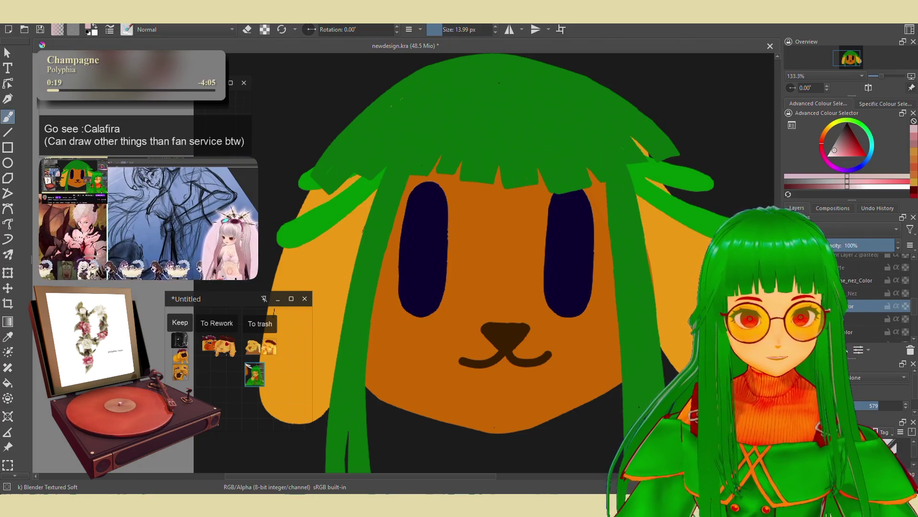
Sample the navy eye colour and darken it, using a hard Basic-1 brush of about 20 px.
left_click_drag(578, 278, 589, 291)
left_click(588, 291, "ctrl")
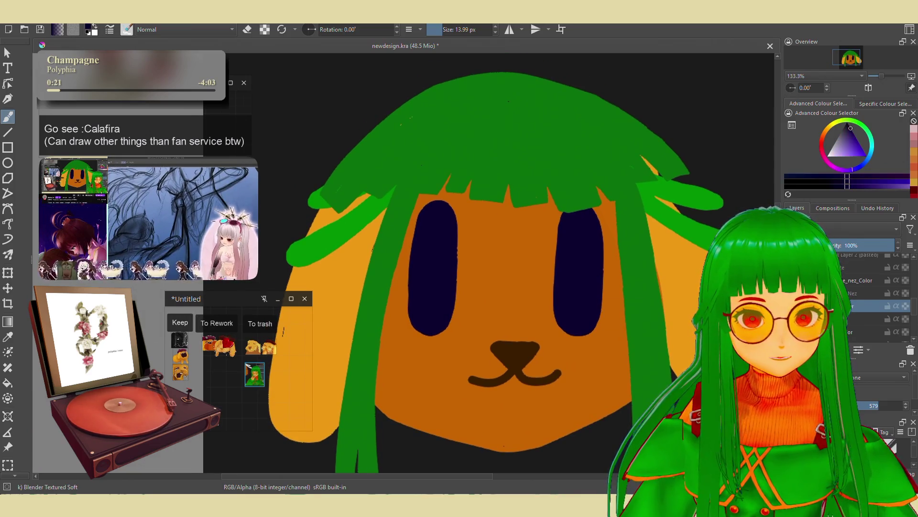
left_click(849, 126)
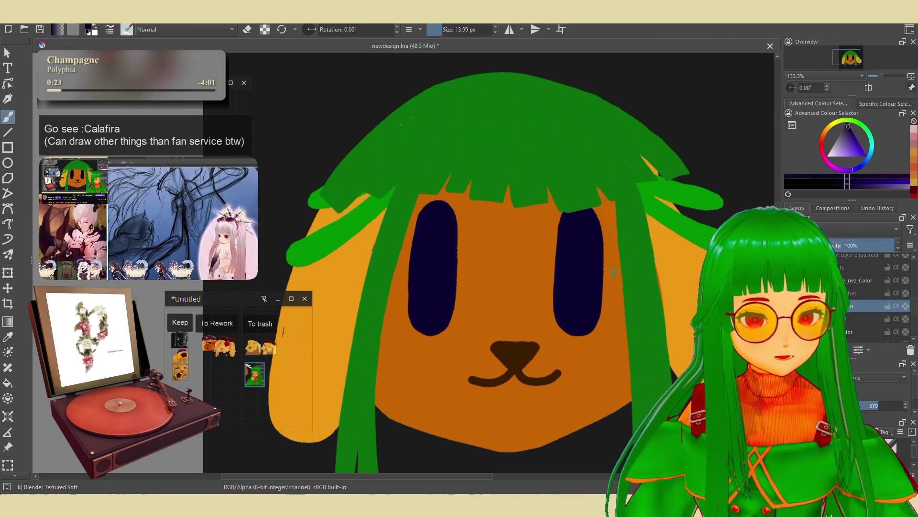
left_click_drag(591, 271, 583, 269)
right_click(583, 269)
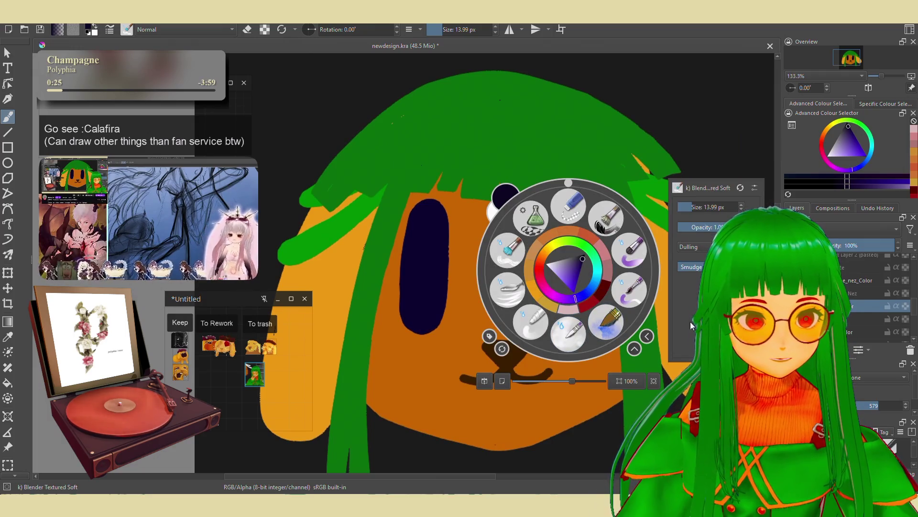
key("slash")
left_click(531, 329)
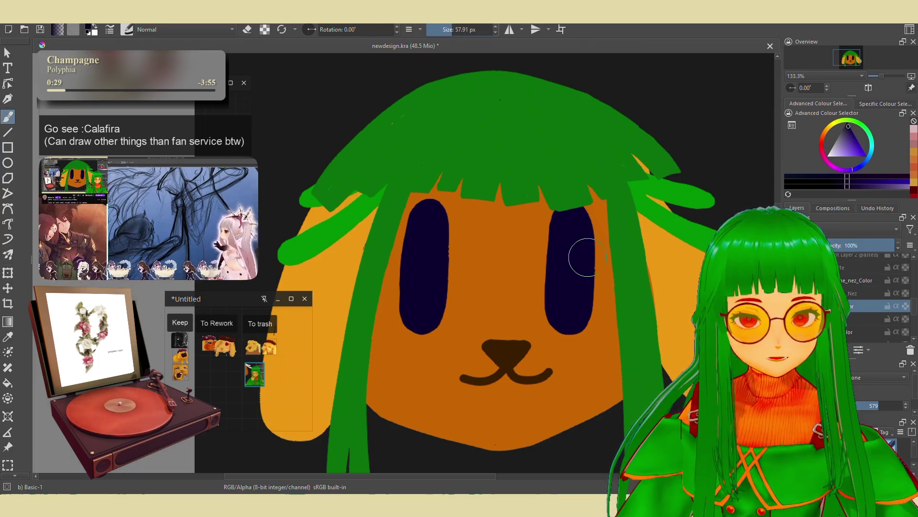
key("bracketleft")
key("bracketleft")
key("bracketleft")
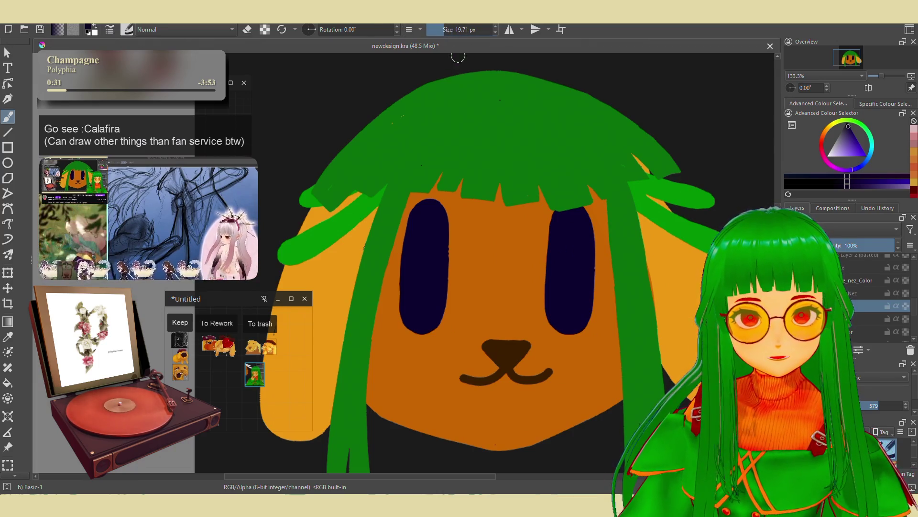
Paint darker navy shading inside the right eye and remove the green hair over its top.
mouse_move(574, 234)
left_mouse_down()
mouse_move(576, 266)
mouse_move(581, 245)
left_mouse_up()
scroll(613, 194, "up", 2)
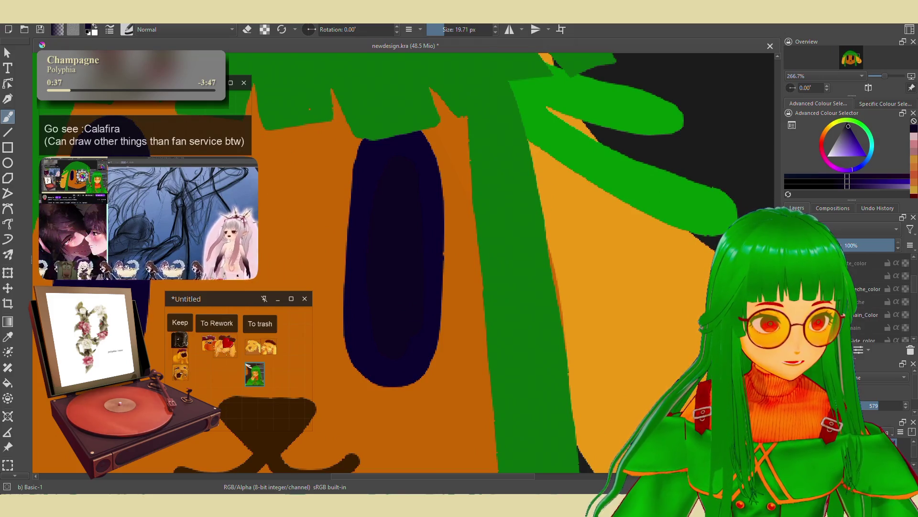
key("ctrl+z")
scroll(582, 279, "down", 2)
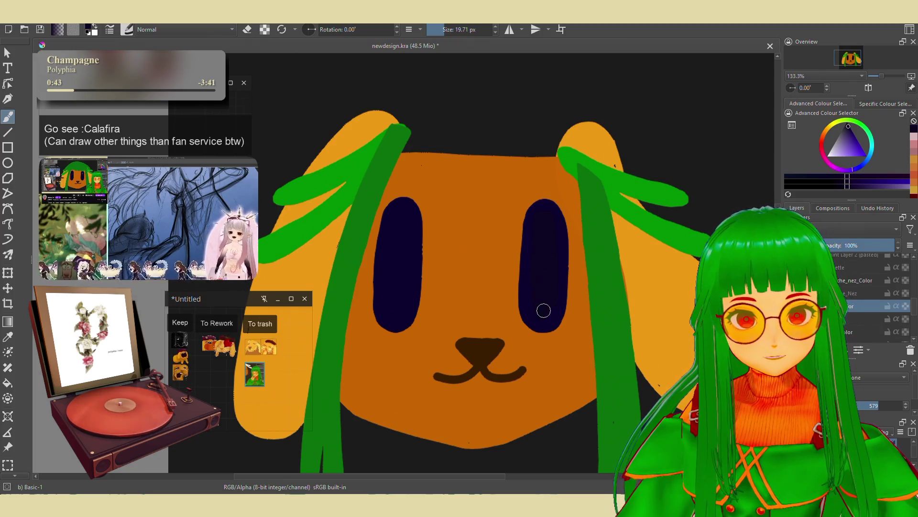
key("slash")
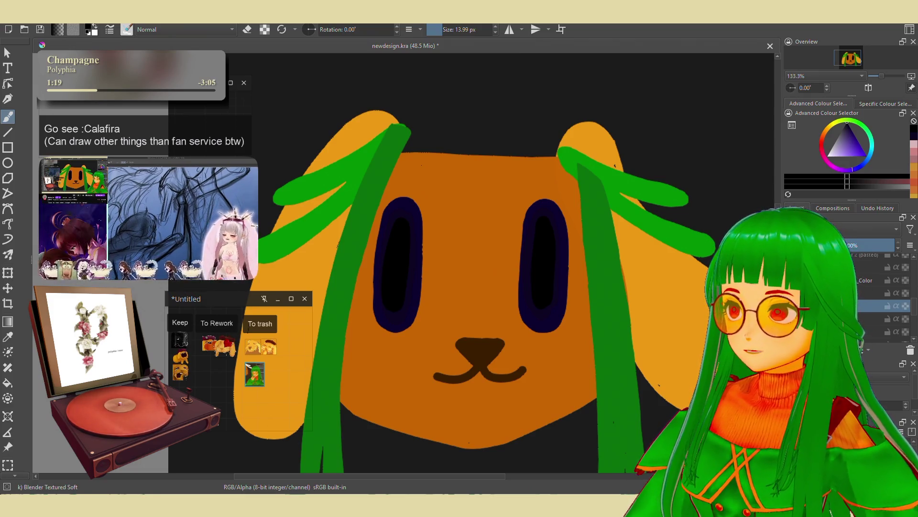
Pan the canvas and enlarge the soft textured brush to 37.86 px.
left_click_drag(477, 261, 469, 266)
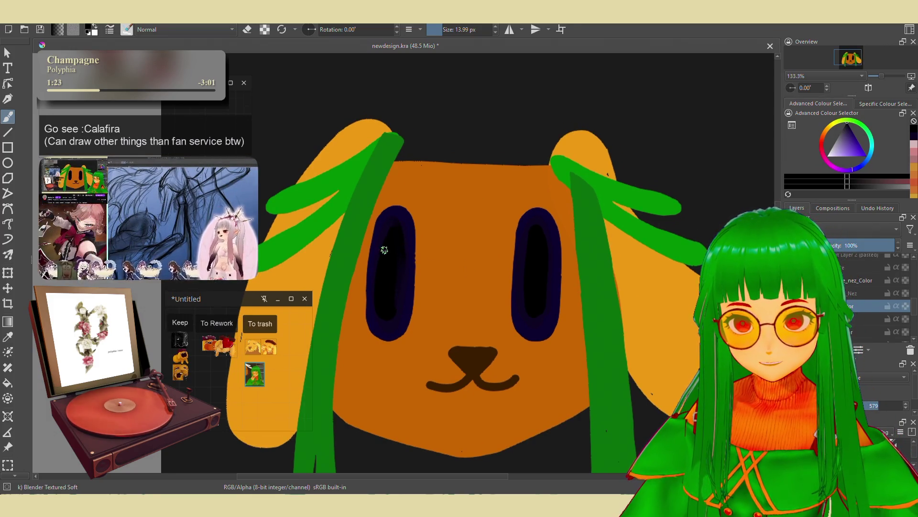
left_click(449, 30)
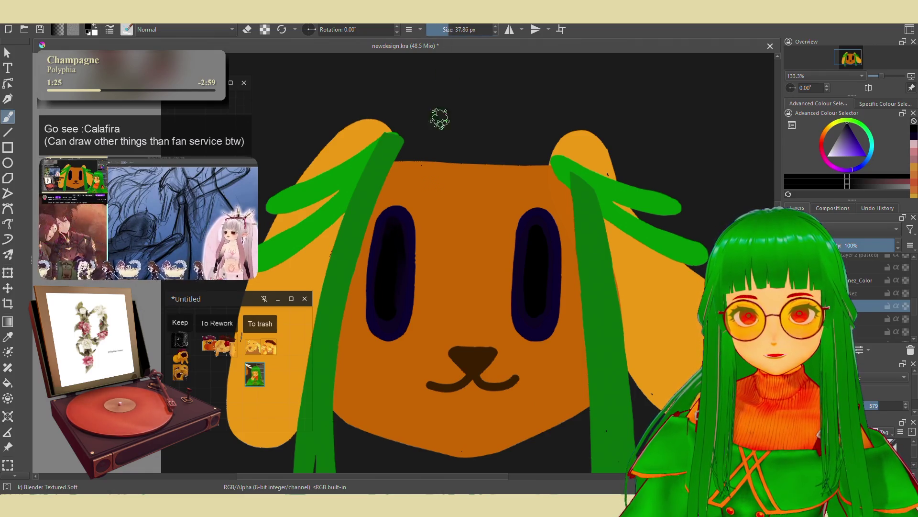
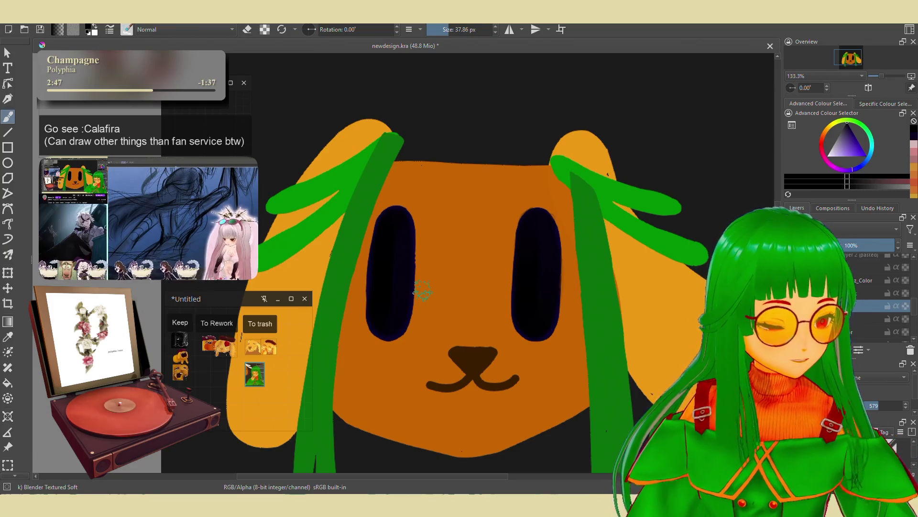
Show the large green bangs layer and select the cheveux_Main_Color layer.
scroll(550, 283, "down", 1)
mouse_move(549, 283)
left_mouse_down()
mouse_move(558, 232)
mouse_move(559, 242)
left_mouse_up()
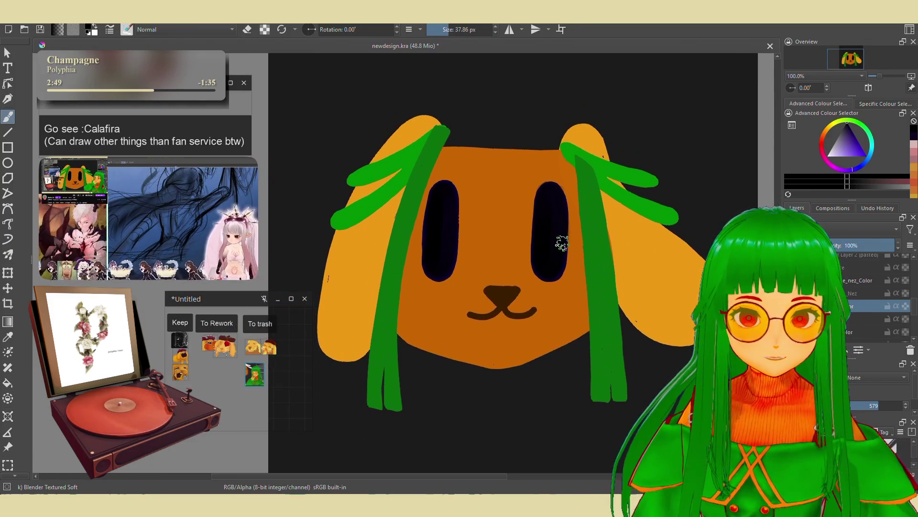
scroll(559, 290, "up", 1)
scroll(383, 205, "up", 3)
scroll(416, 230, "down", 4)
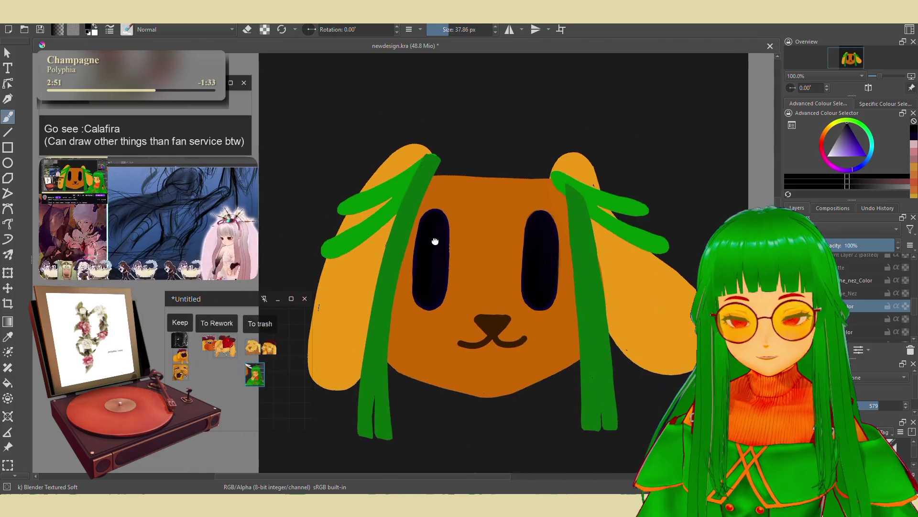
scroll(451, 239, "up", 1)
scroll(466, 251, "down", 1)
scroll(469, 253, "up", 1)
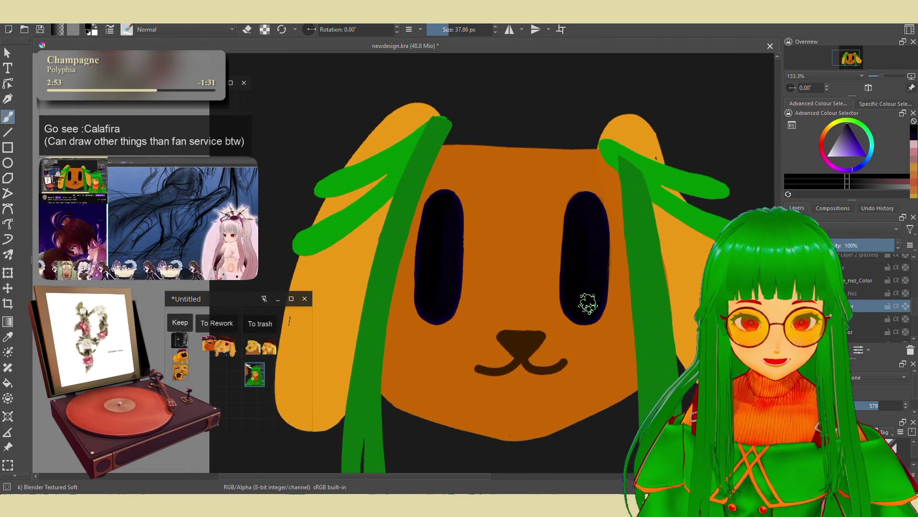
scroll(529, 284, "down", 1)
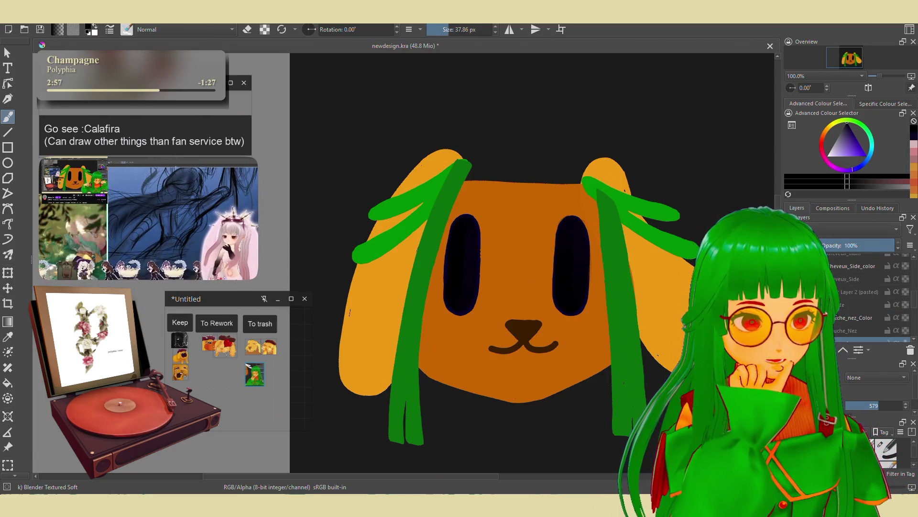
scroll(861, 297, "down", 3)
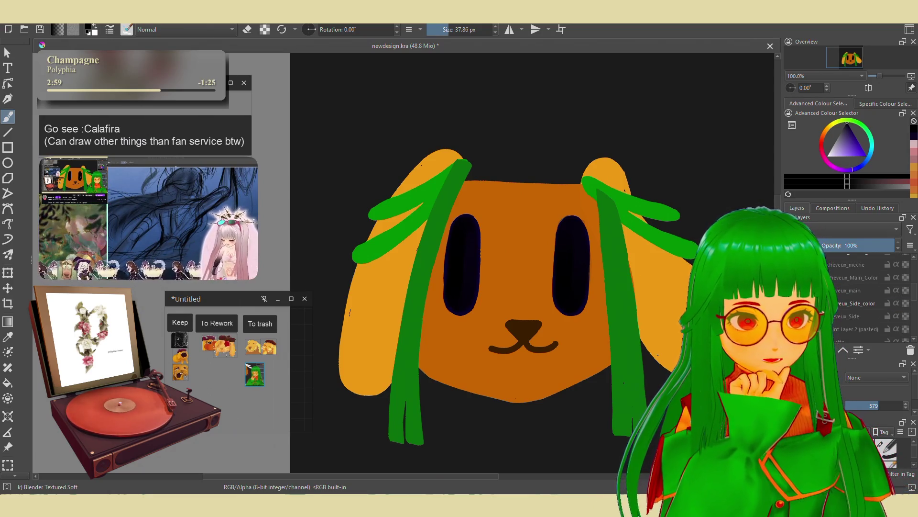
left_click(835, 289)
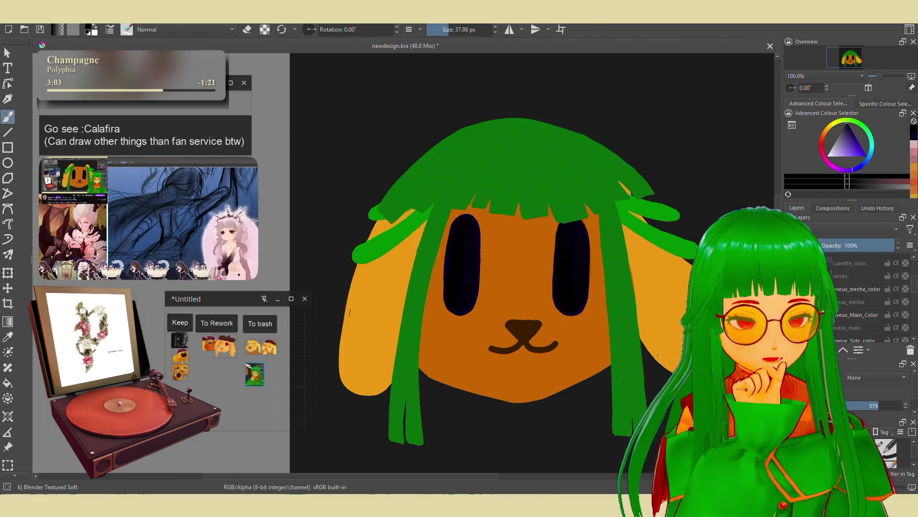
left_click(844, 314)
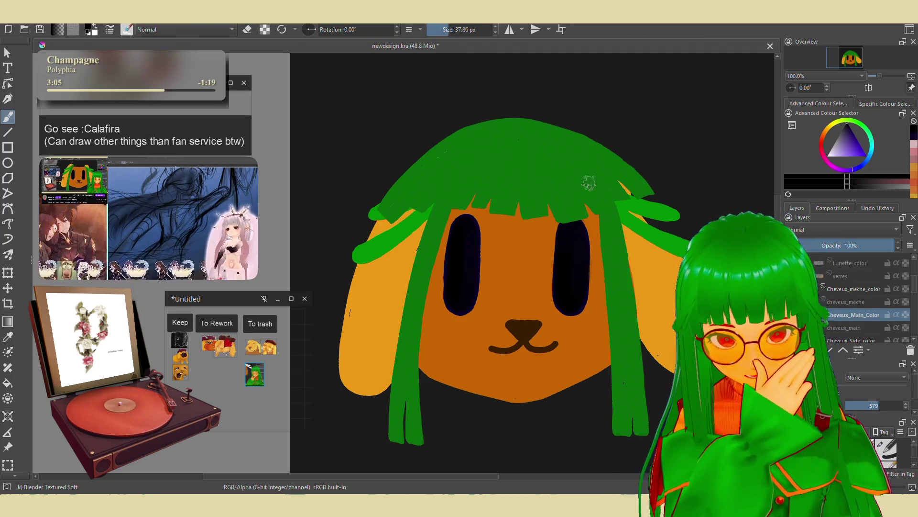
Pick a green shade as the painting colour and bring up the pop-up palette.
left_click_drag(512, 167, 529, 191)
left_click(866, 129)
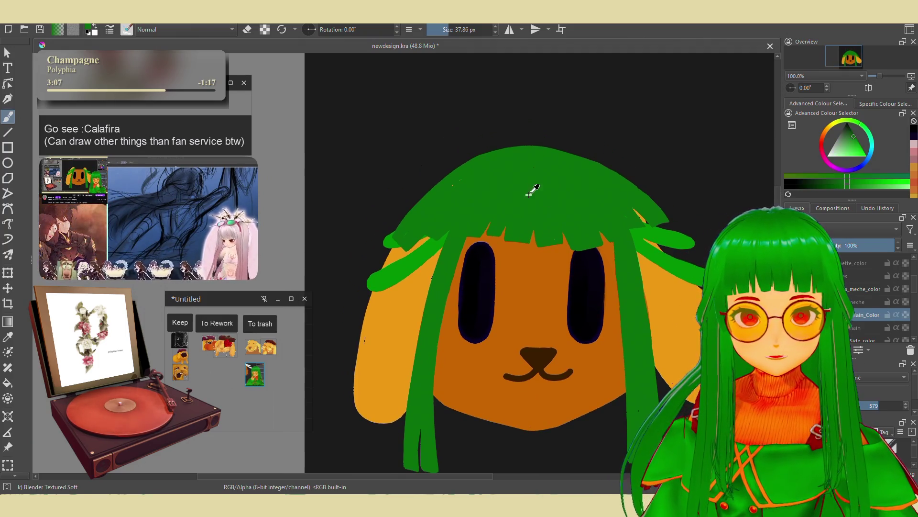
left_click_drag(848, 142, 853, 143)
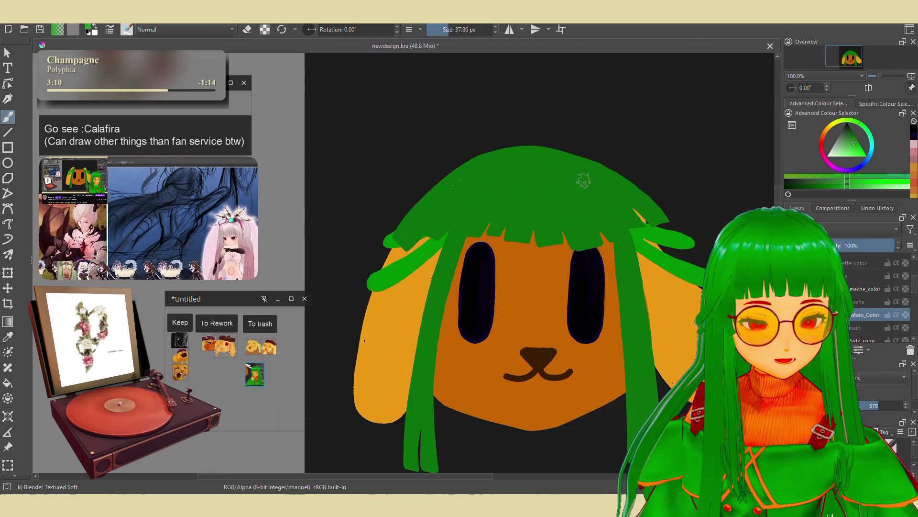
right_click(506, 194)
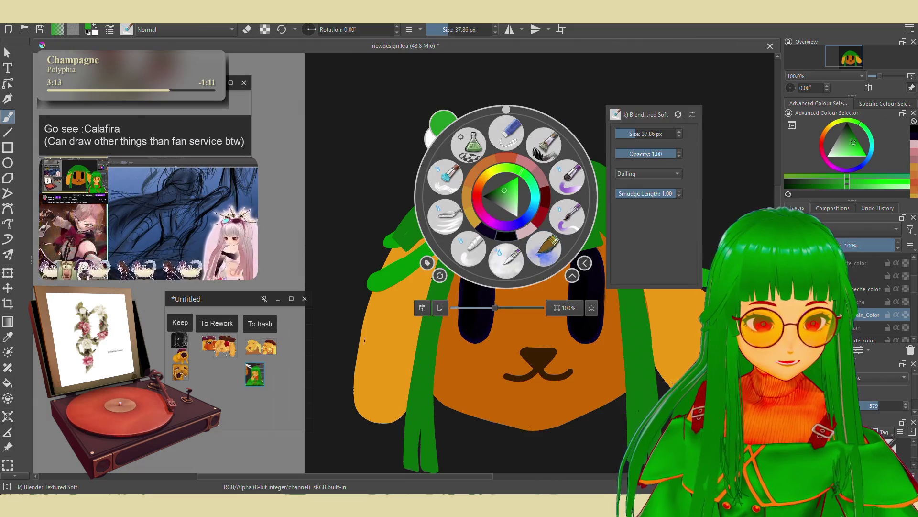
Paint a light-green highlight streak across the top of the hair.
right_click(506, 194)
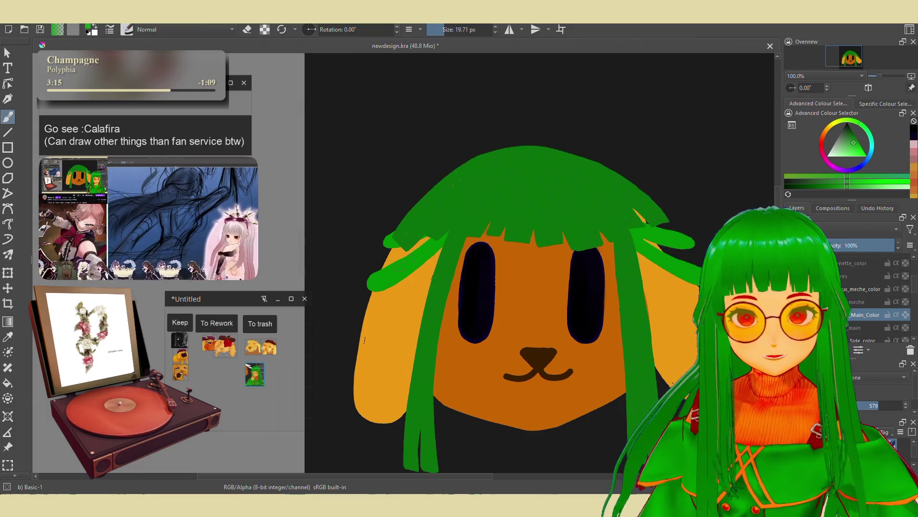
mouse_move(480, 167)
left_mouse_down()
mouse_move(440, 205)
mouse_move(484, 173)
left_mouse_up()
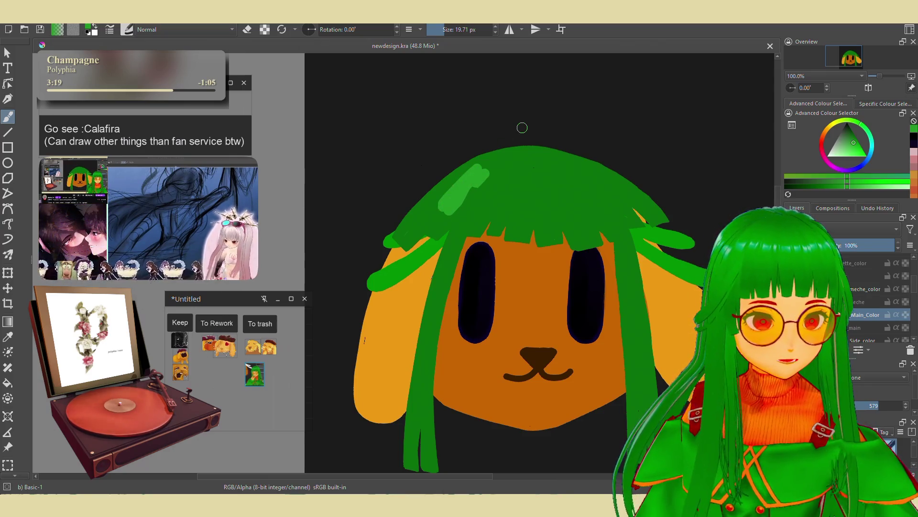
key("ctrl+plus")
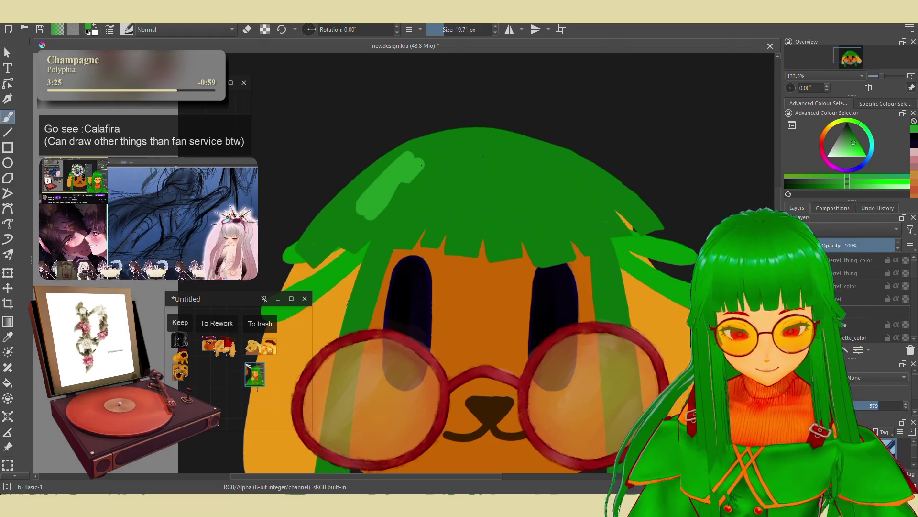
Select the Lunette glasses layer and keep the red round glasses visible.
left_click(844, 313)
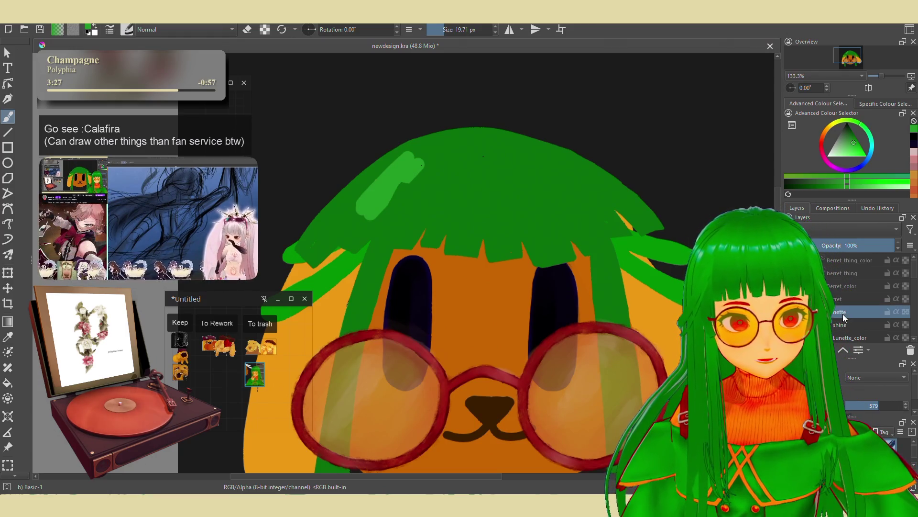
key("2")
key("1")
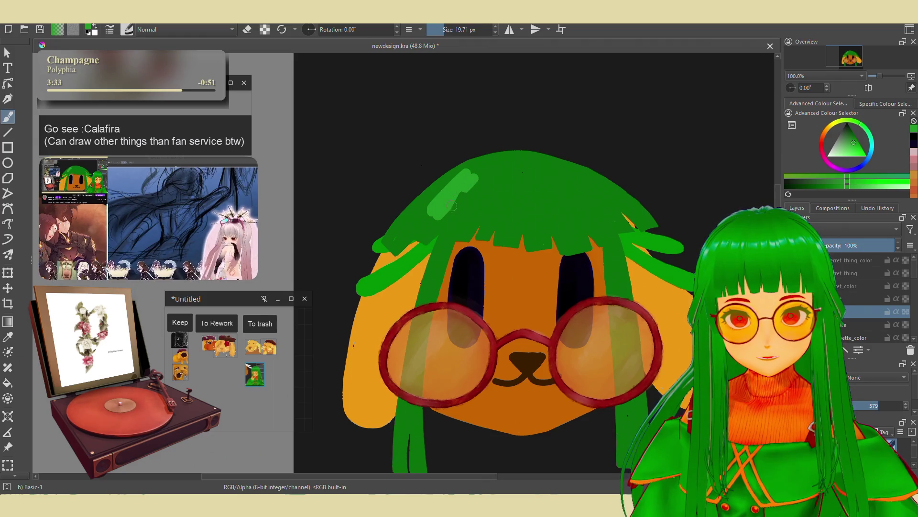
left_click(854, 259)
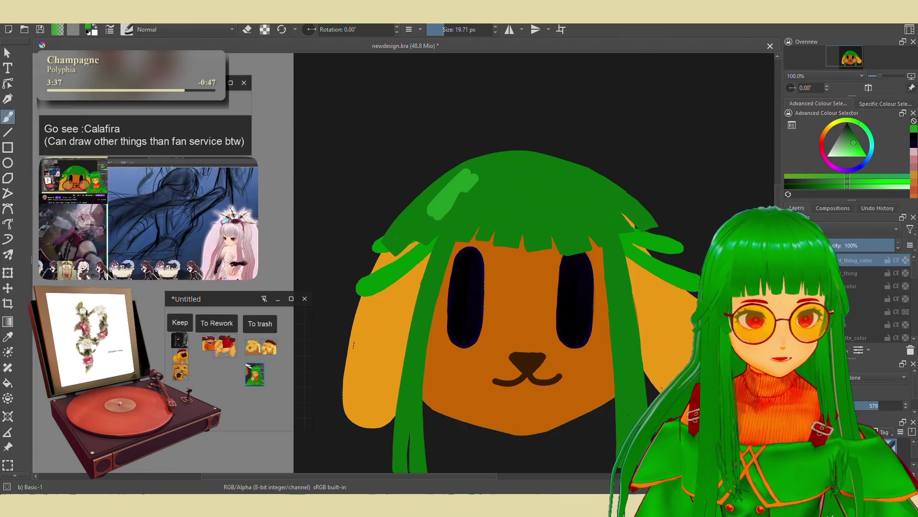
key("ctrl+z")
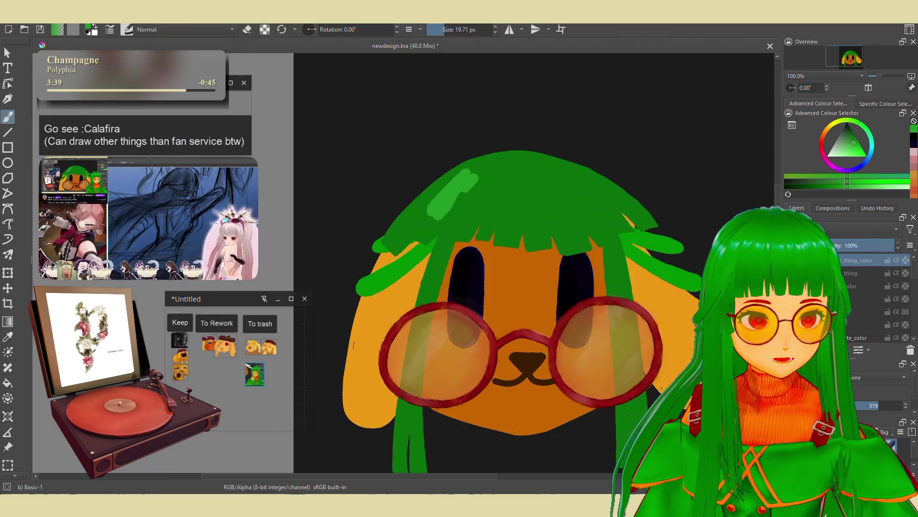
Select the main hair colour layer and move the hair strand layers lower in the stack.
left_click(857, 311)
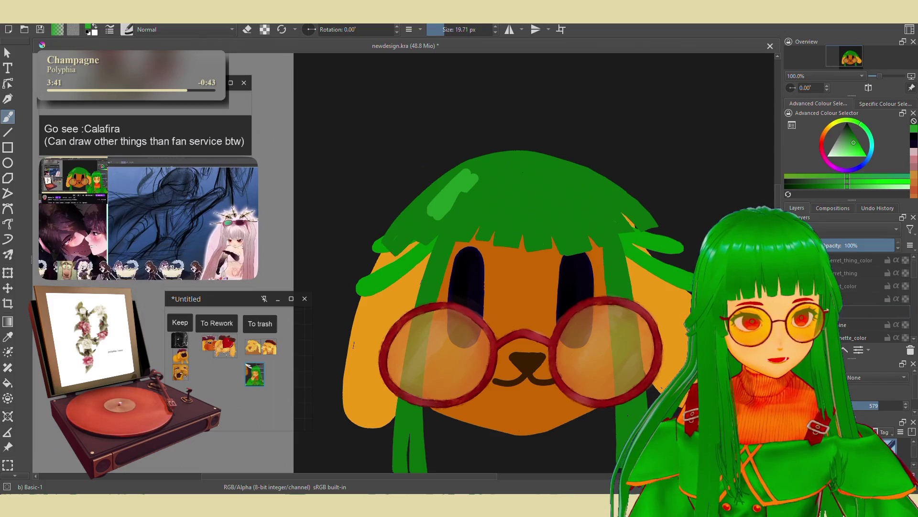
double_click(842, 311)
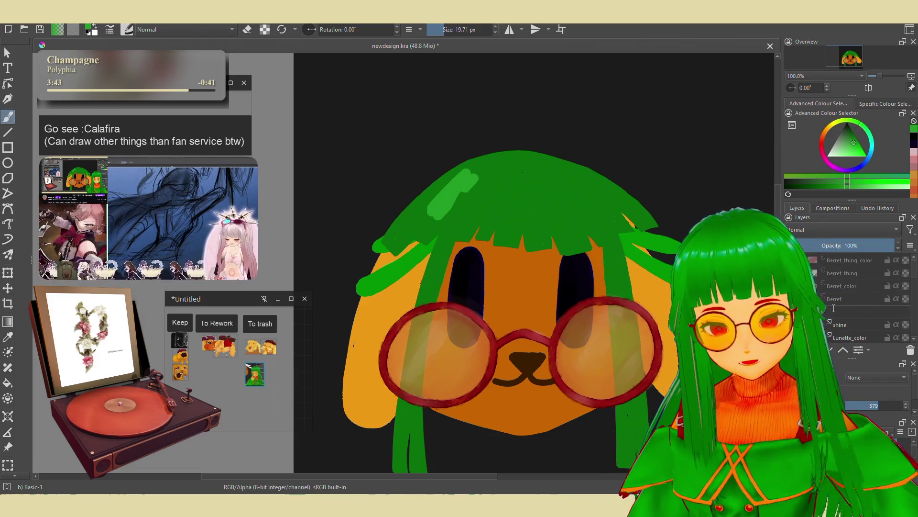
left_click(849, 286)
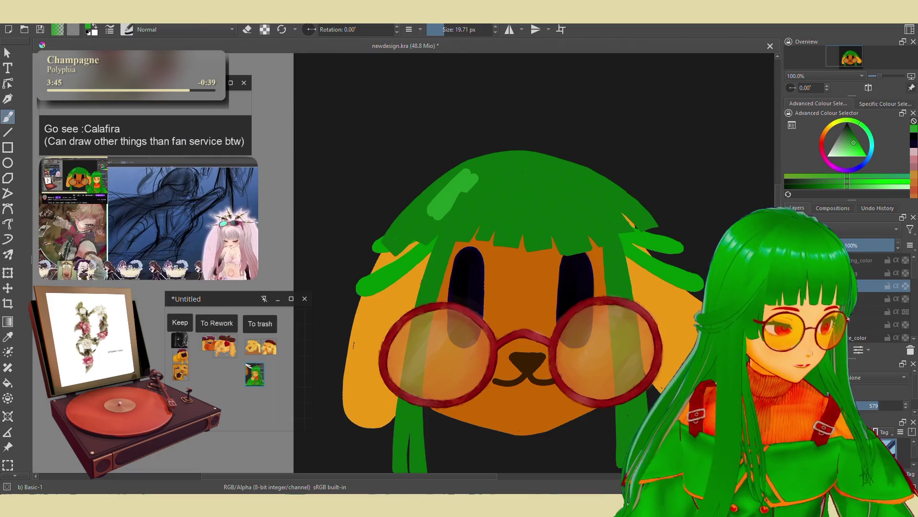
mouse_move(849, 286)
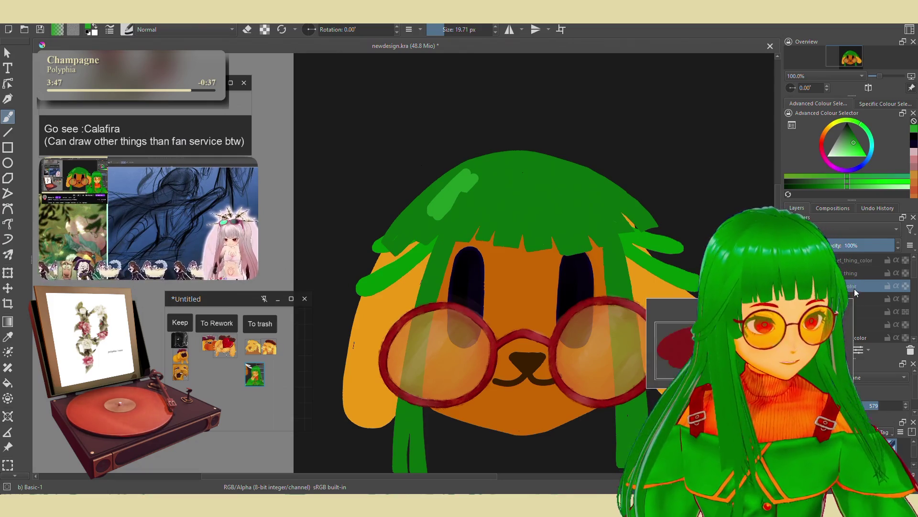
scroll(850, 324, "down", 2)
left_click(851, 316)
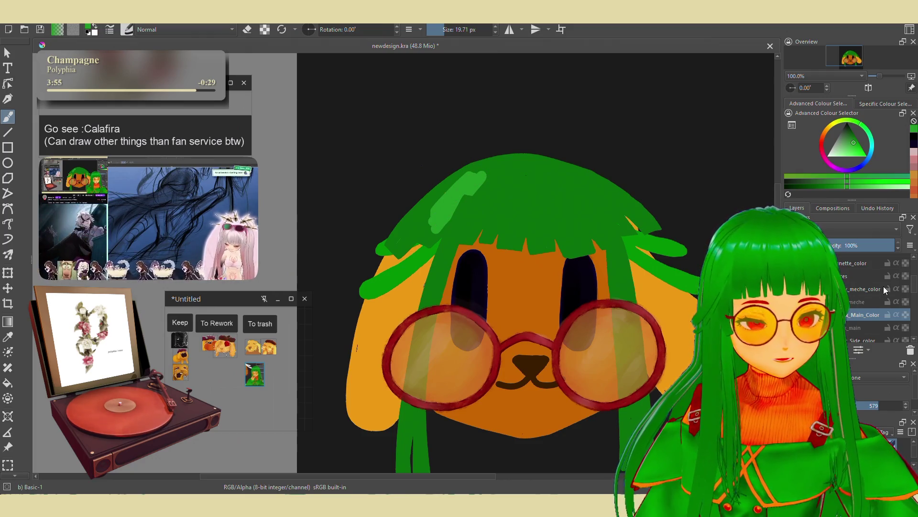
left_click_drag(859, 289, 855, 338)
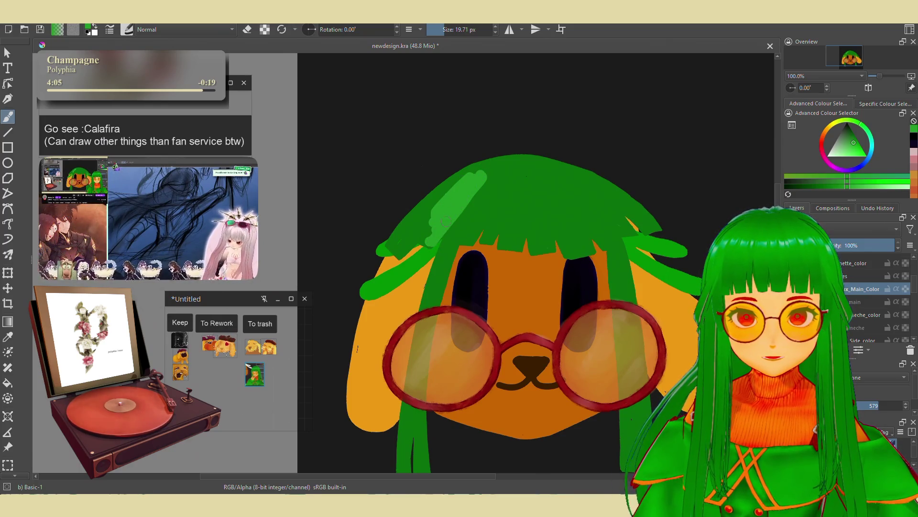
Erase a cut through the streak, sample the hair's lighter green, and add a highlight stroke.
key("e")
left_click_drag(473, 174, 427, 234)
key("e")
left_click(432, 215, "ctrl")
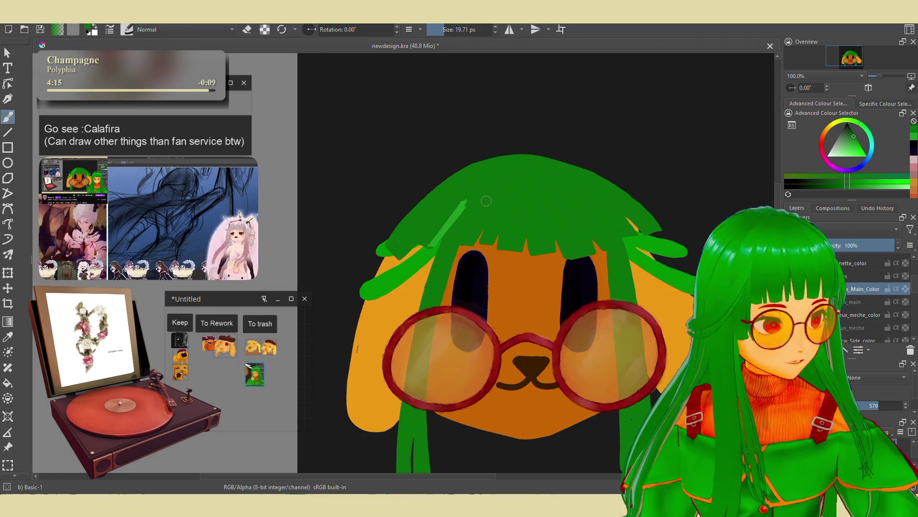
left_click(457, 211, "ctrl")
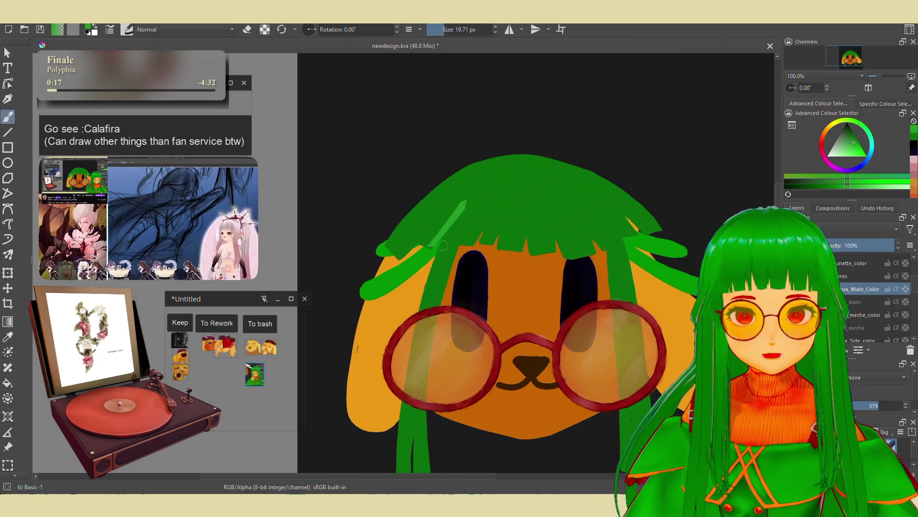
left_click_drag(455, 241, 475, 218)
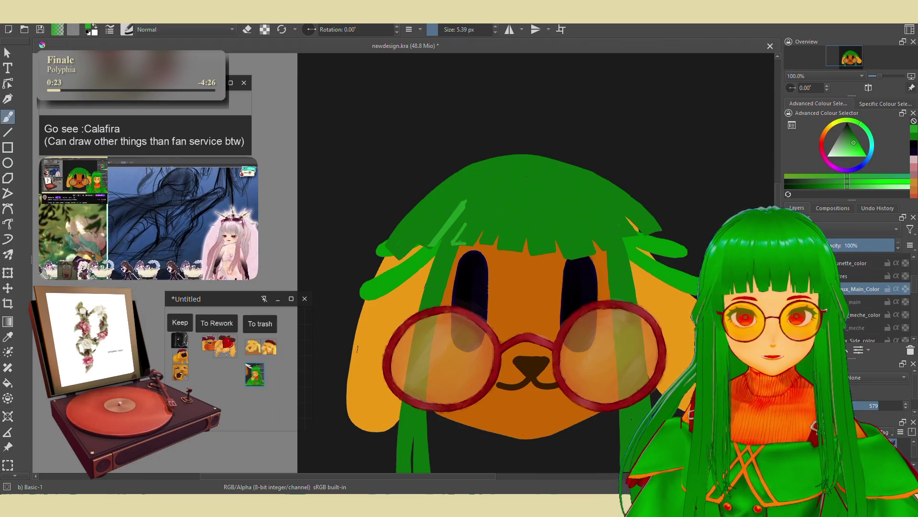
Paint light-green highlights across the fringe, redoing one stroke, and extend the top-right hair edge.
left_click_drag(477, 243, 506, 188)
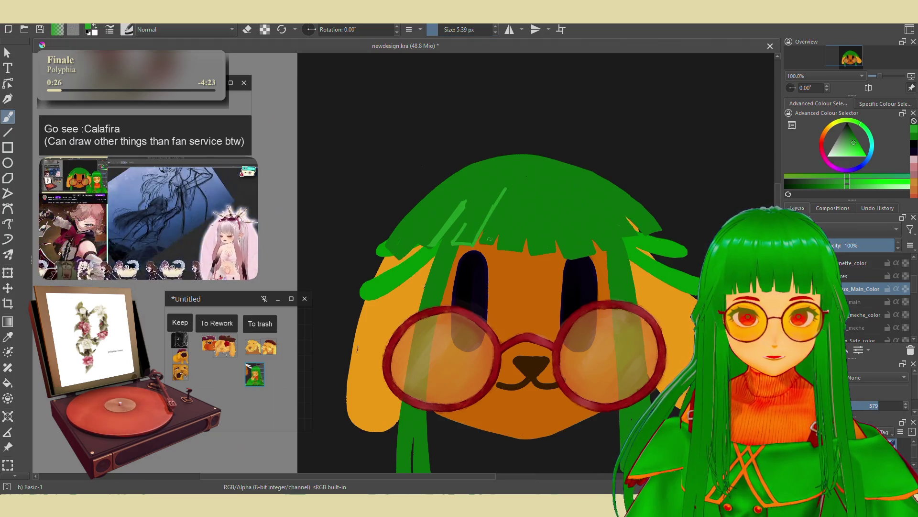
key("ctrl+z")
key("ctrl+z")
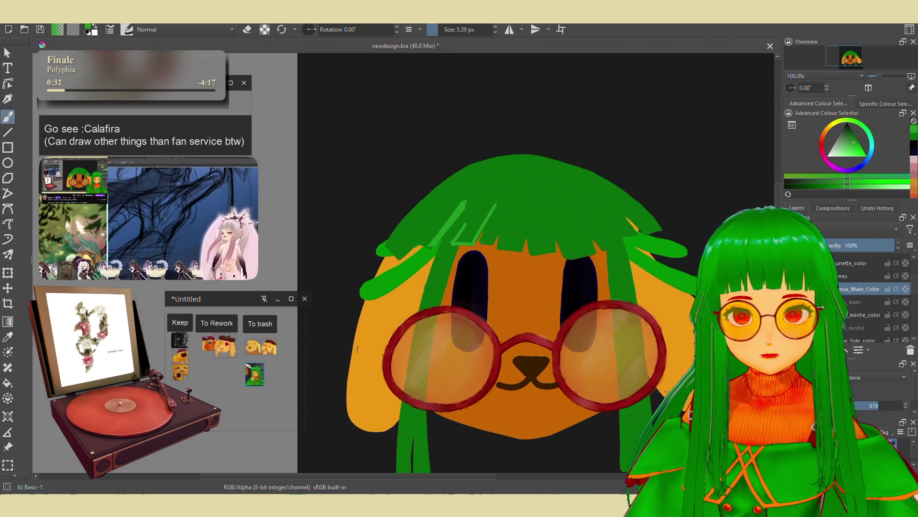
left_click_drag(496, 243, 515, 199)
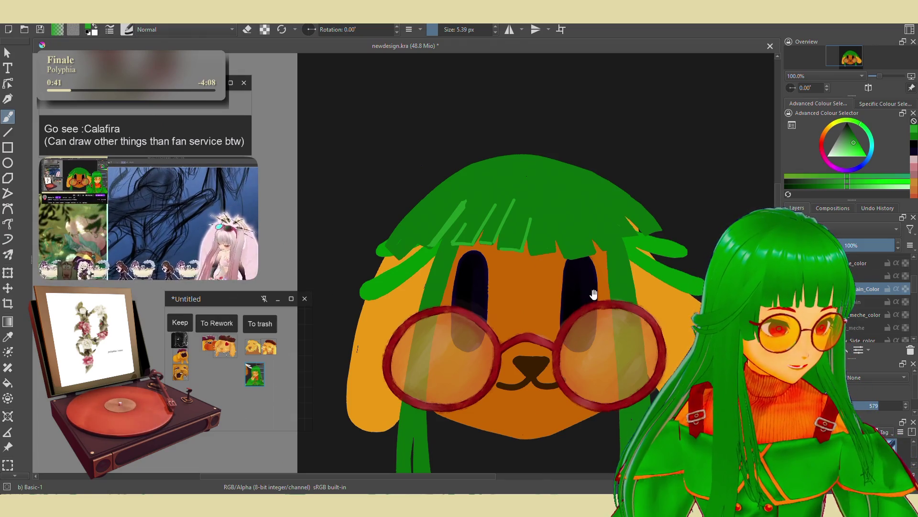
left_click_drag(593, 293, 551, 285)
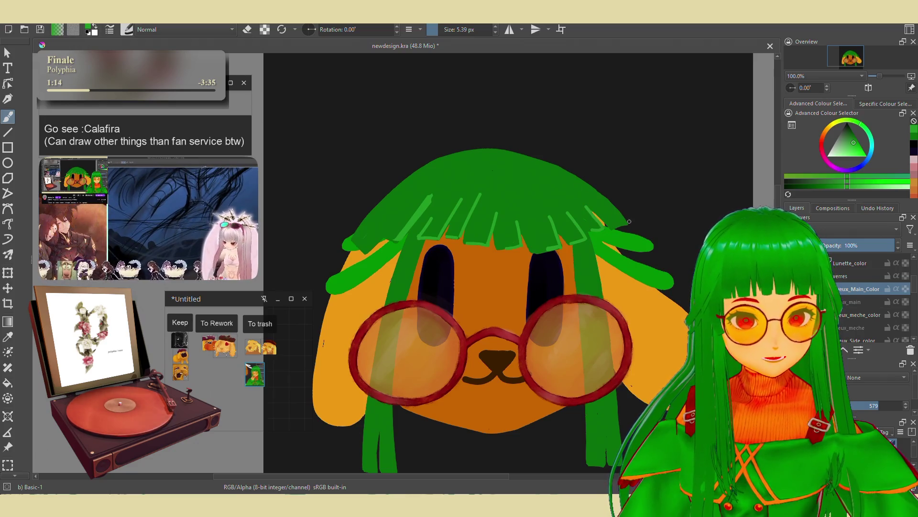
left_click_drag(629, 224, 584, 182)
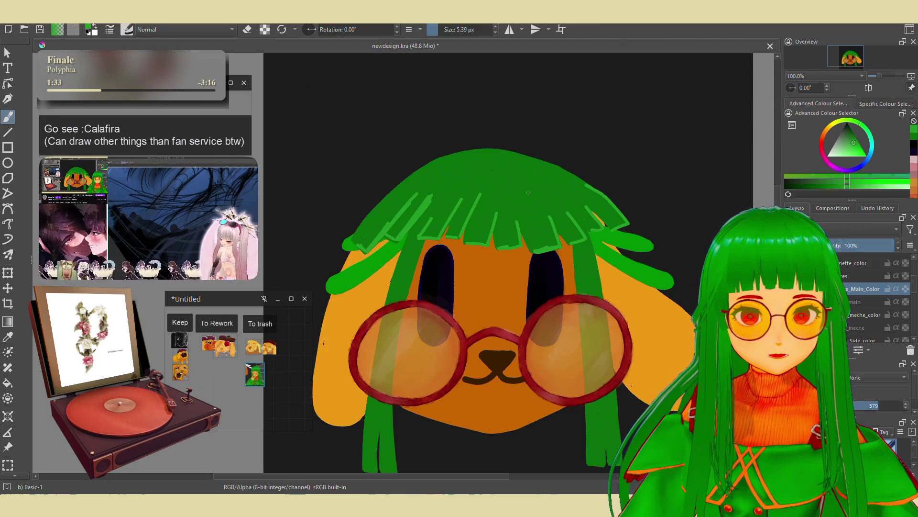
Hatch light-green strokes across the hair top, working from right to left.
left_click_drag(530, 185, 560, 210)
mouse_move(536, 175)
left_mouse_down()
mouse_move(577, 207)
mouse_move(586, 192)
mouse_move(579, 179)
mouse_move(550, 220)
mouse_move(542, 215)
left_mouse_up()
mouse_move(514, 186)
left_mouse_down()
mouse_move(531, 221)
mouse_move(495, 223)
left_mouse_up()
left_click_drag(478, 177, 488, 222)
mouse_move(476, 182)
left_mouse_down()
mouse_move(484, 216)
mouse_move(467, 219)
left_mouse_up()
mouse_move(447, 175)
left_mouse_down()
mouse_move(456, 216)
mouse_move(446, 198)
mouse_move(433, 207)
left_mouse_up()
mouse_move(410, 172)
left_mouse_down()
mouse_move(423, 212)
mouse_move(404, 216)
left_mouse_up()
left_click_drag(390, 173, 405, 202)
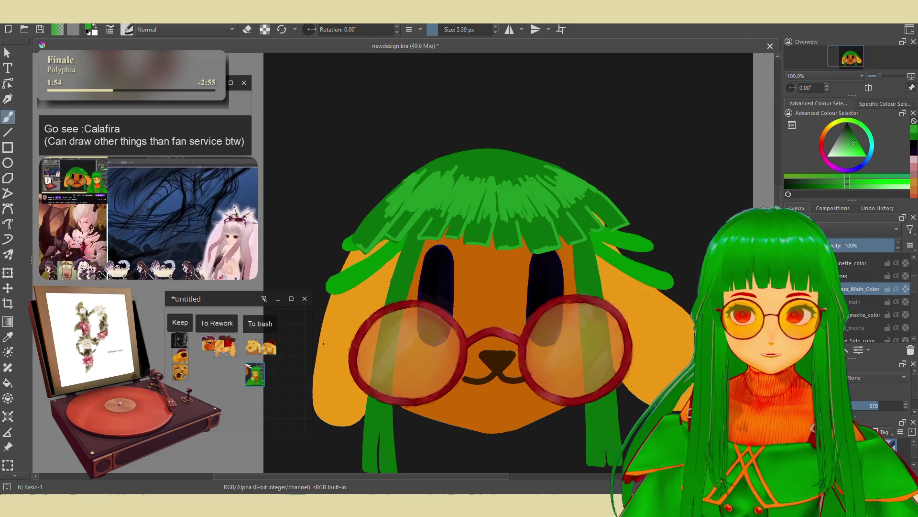
Sample a darker green and hatch it over the hair's left side.
left_click(383, 213, "ctrl")
left_click_drag(387, 189, 410, 221)
mouse_move(399, 196)
left_mouse_down()
mouse_move(414, 219)
mouse_move(426, 204)
mouse_move(459, 221)
mouse_move(510, 221)
left_mouse_up()
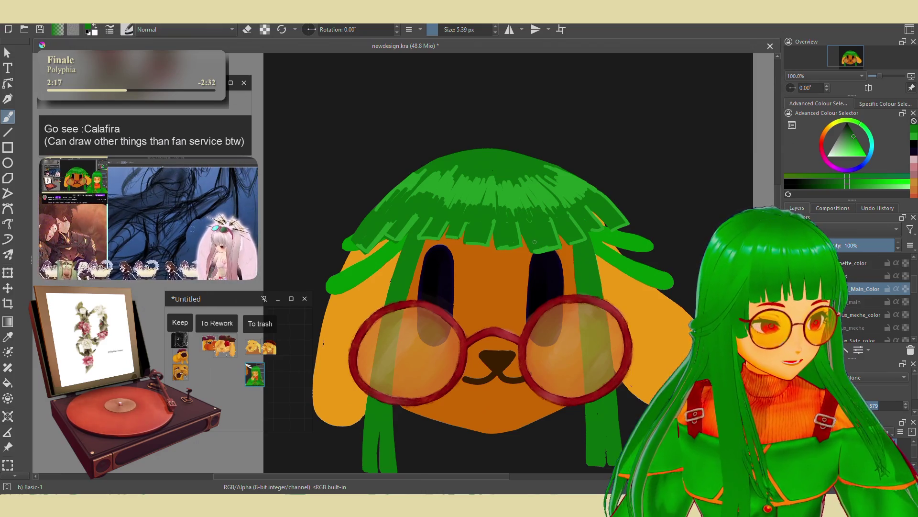
Fine-tune a darker green in the colour selector and resample greens from the hair.
left_click(546, 192, "ctrl")
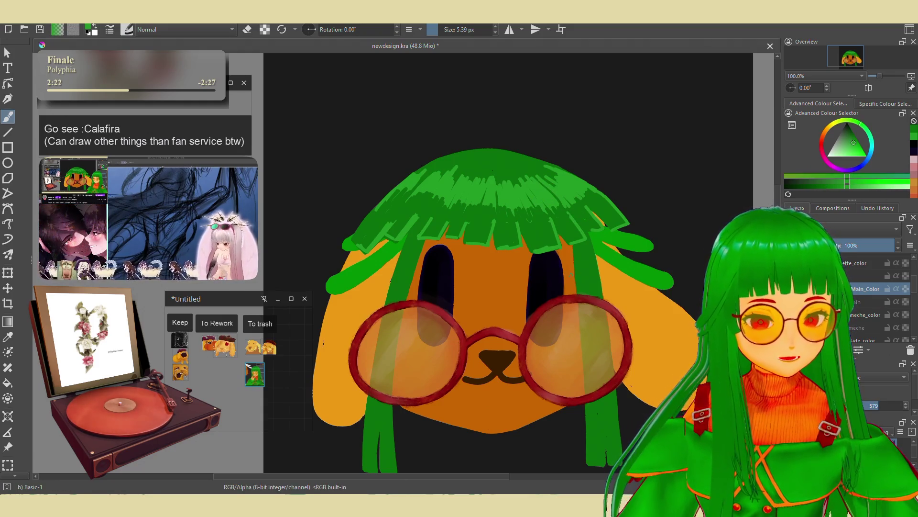
left_click_drag(833, 147, 852, 136)
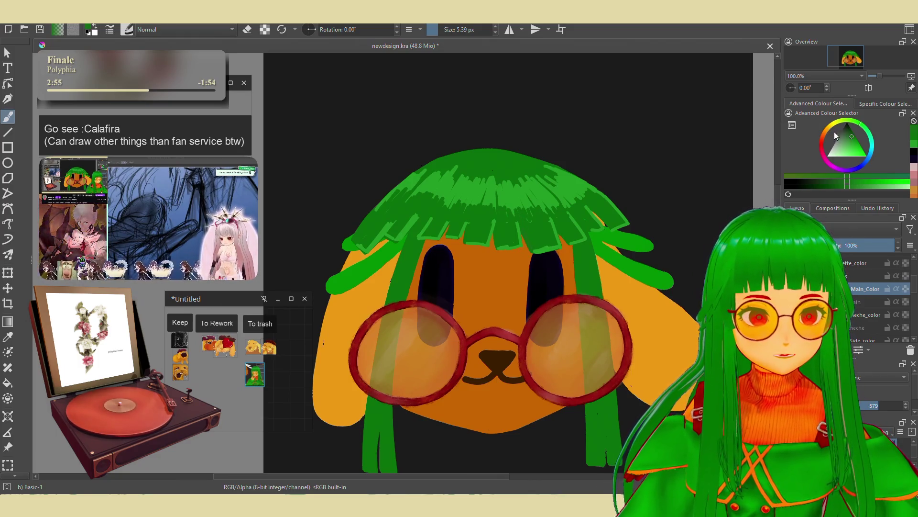
left_click(851, 133)
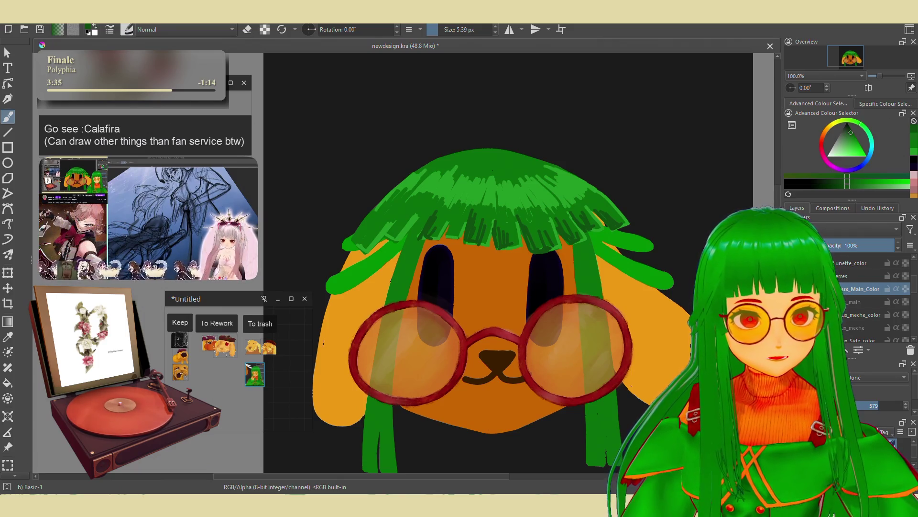
left_click(445, 230, "ctrl")
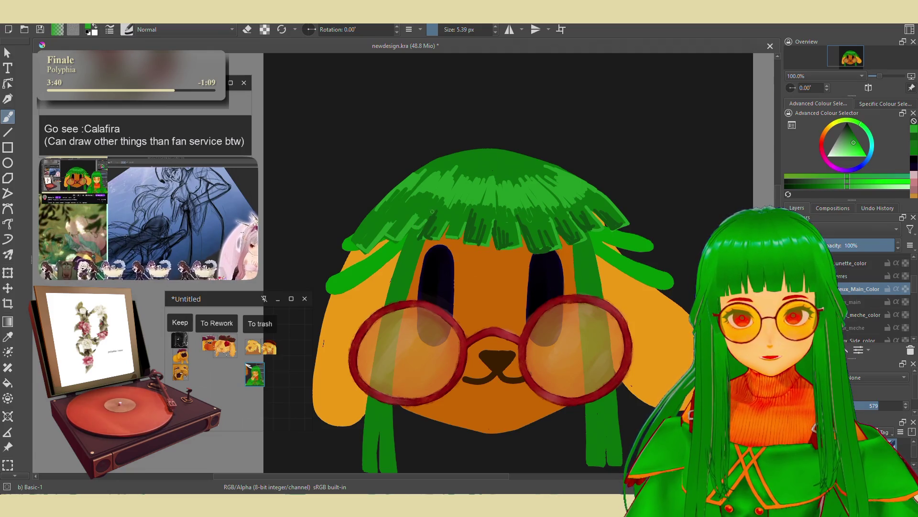
left_click(447, 234, "ctrl")
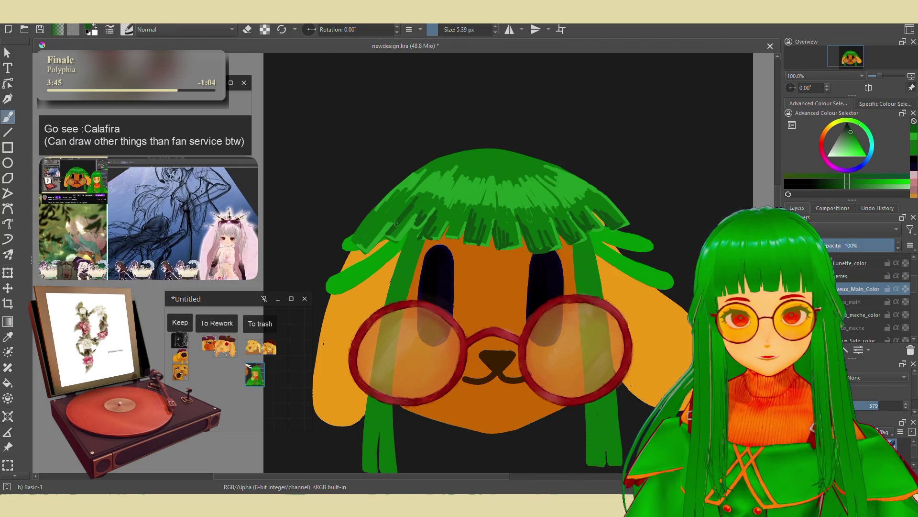
Hatch darker-green strokes along the hair's left edge and across its top.
left_click_drag(396, 238, 408, 217)
left_click_drag(358, 239, 392, 196)
mouse_move(361, 237)
left_mouse_down()
mouse_move(380, 220)
mouse_move(375, 227)
left_mouse_up()
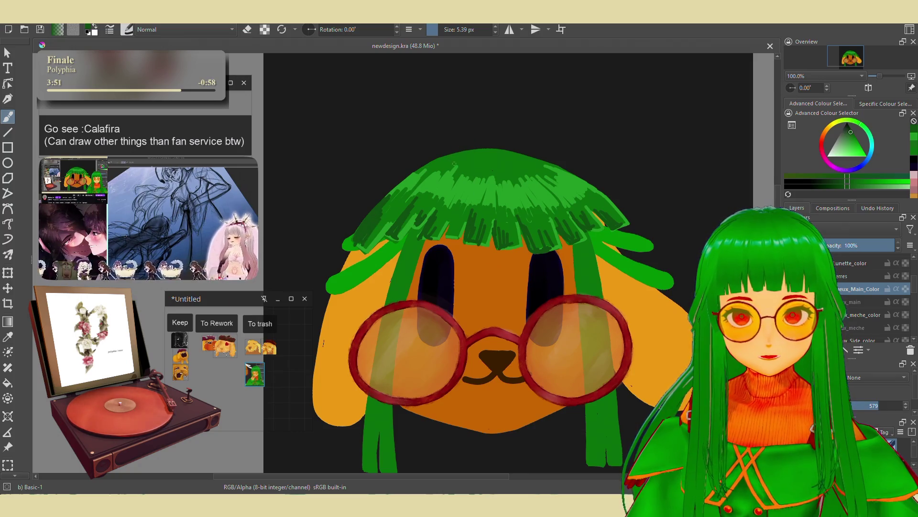
mouse_move(452, 163)
left_mouse_down()
mouse_move(474, 152)
mouse_move(436, 153)
left_mouse_up()
left_click_drag(474, 154, 442, 158)
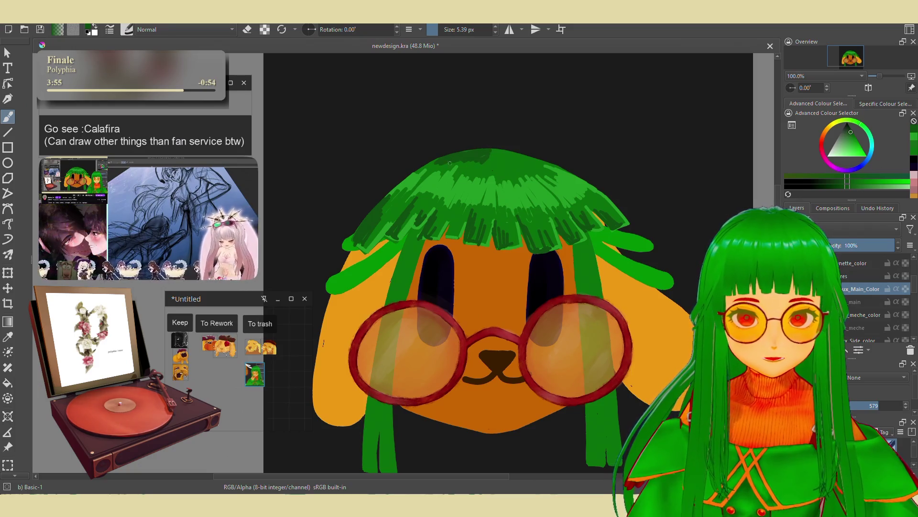
mouse_move(485, 164)
left_mouse_down()
mouse_move(500, 149)
mouse_move(484, 160)
left_mouse_up()
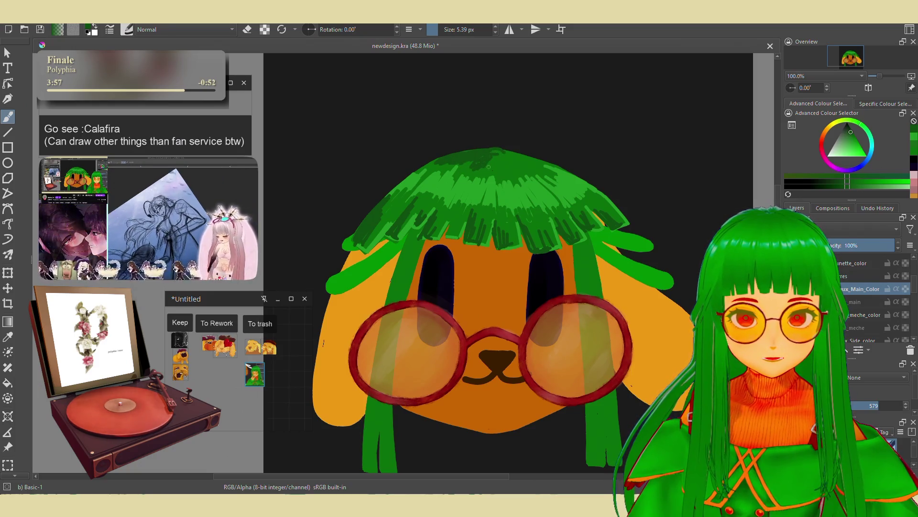
Toggle eraser mode and resample slightly different greens from the hair.
key("e")
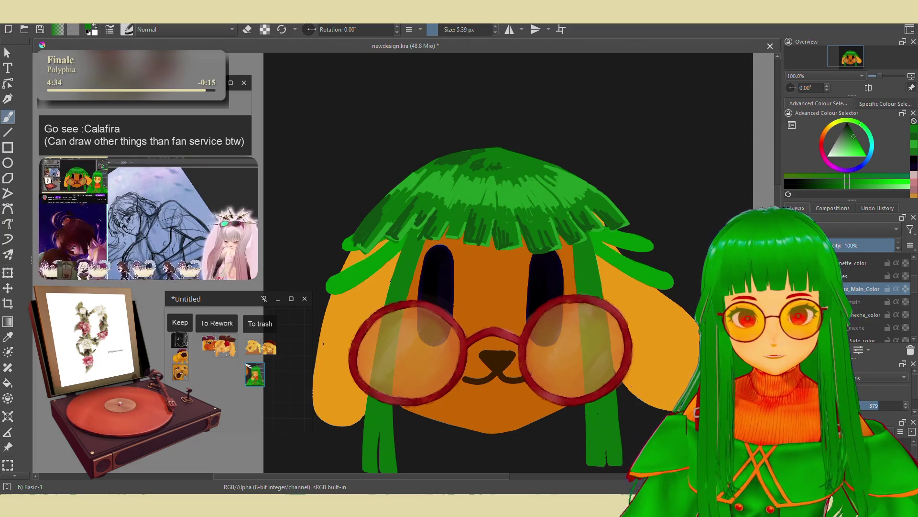
left_click(437, 221, "ctrl")
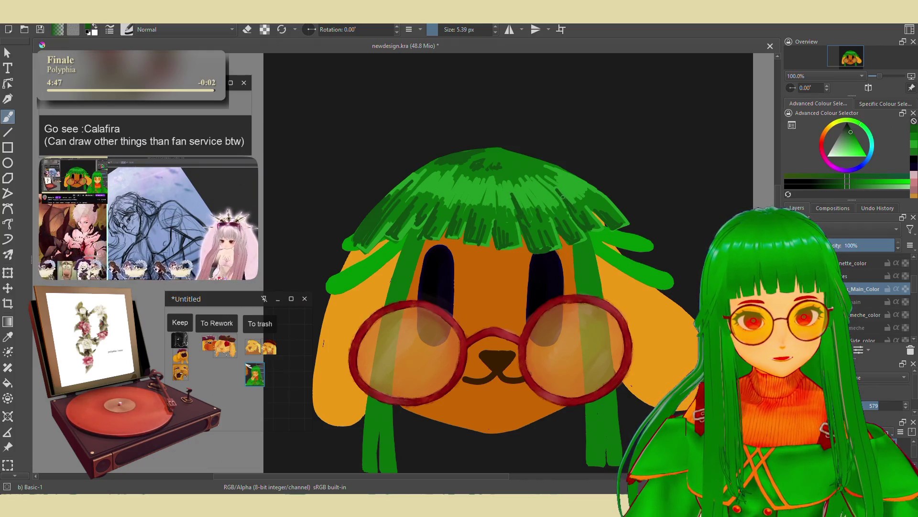
left_click(598, 195, "ctrl")
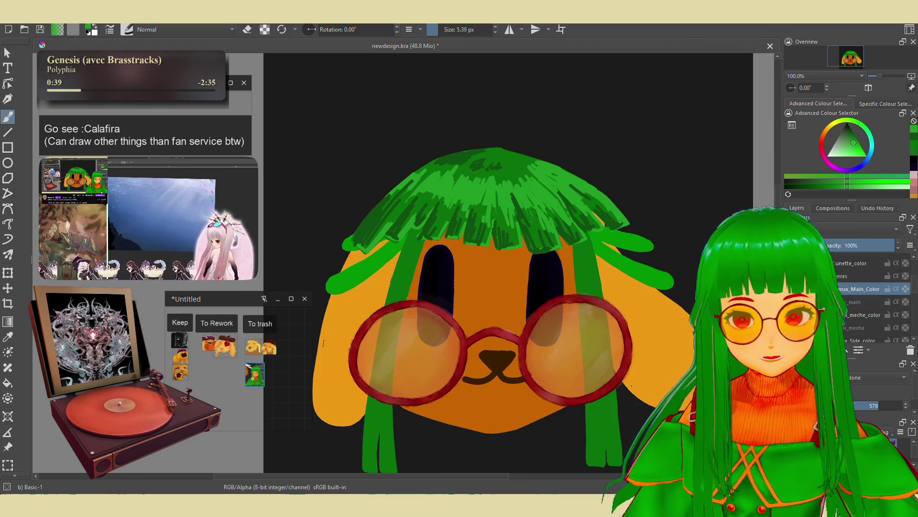
Choose the 'k) Blender Textured Soft' brush preset from the pop-up palette.
scroll(412, 187, "up", 1)
scroll(412, 187, "down", 1)
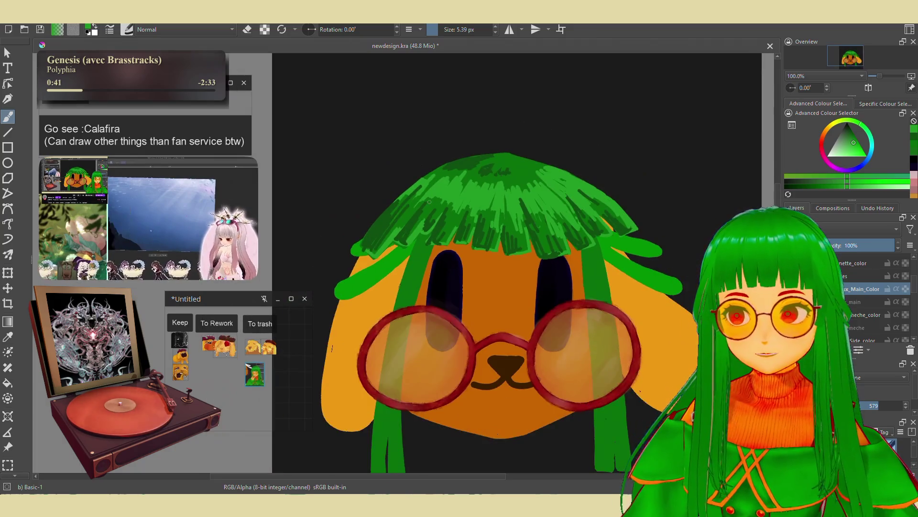
scroll(412, 187, "up", 1)
right_click(546, 248)
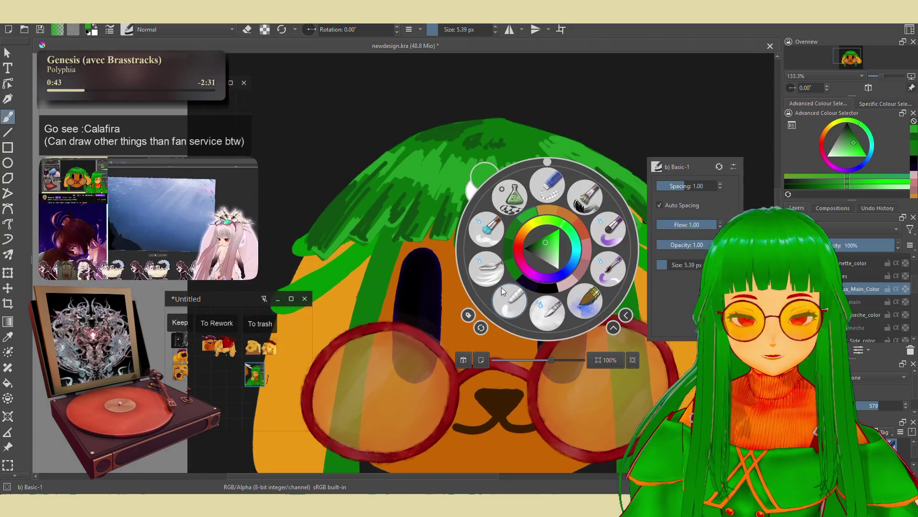
left_click(550, 311)
scroll(516, 271, "up", 1)
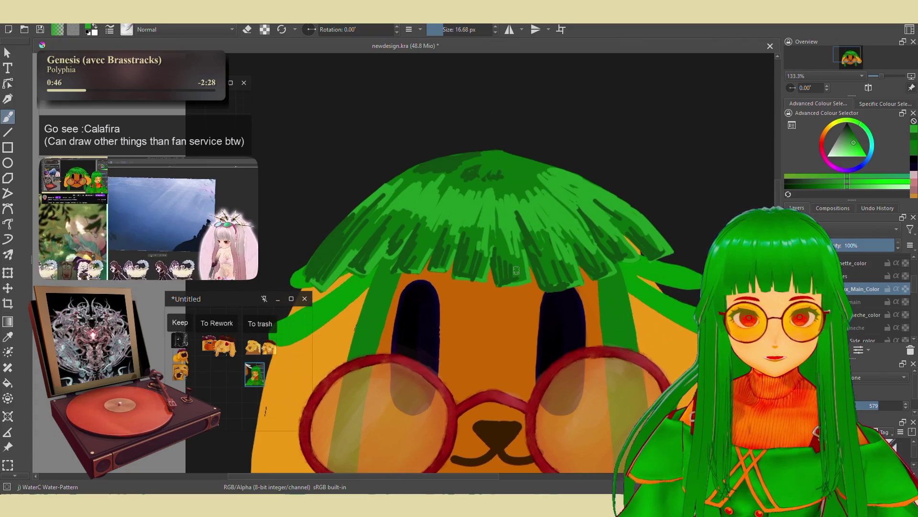
right_click(517, 271)
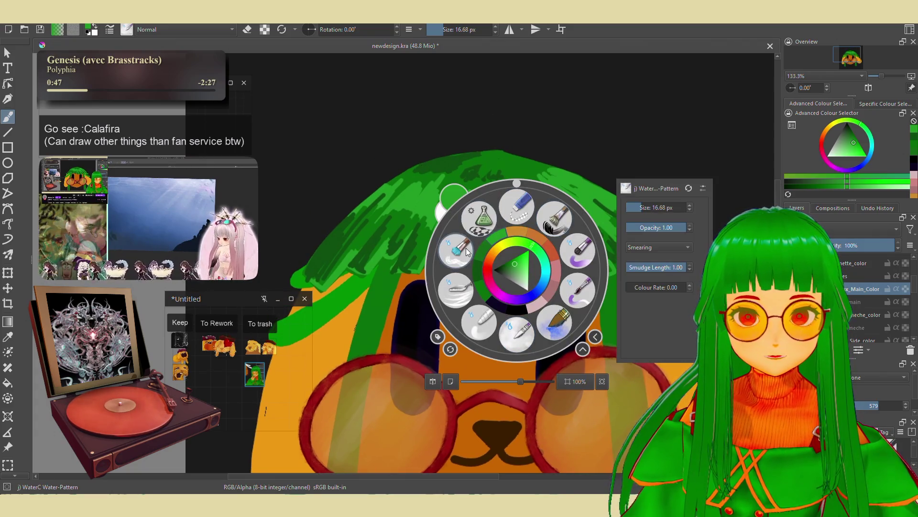
left_click(510, 206)
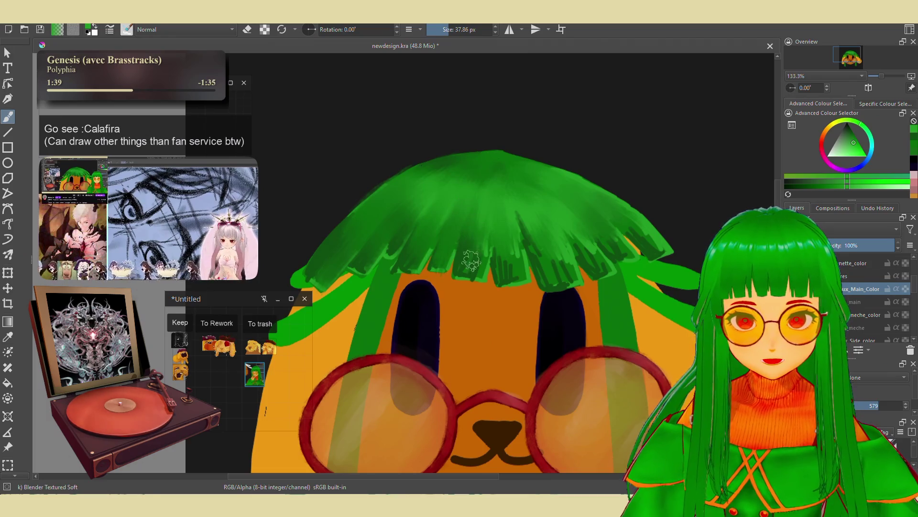
Paint darker green strands down the hair, moving across to its right side.
left_click_drag(503, 205, 508, 277)
mouse_move(516, 212)
left_mouse_down()
mouse_move(517, 270)
mouse_move(538, 284)
left_mouse_up()
left_click_drag(554, 237, 555, 284)
left_click_drag(564, 215, 559, 280)
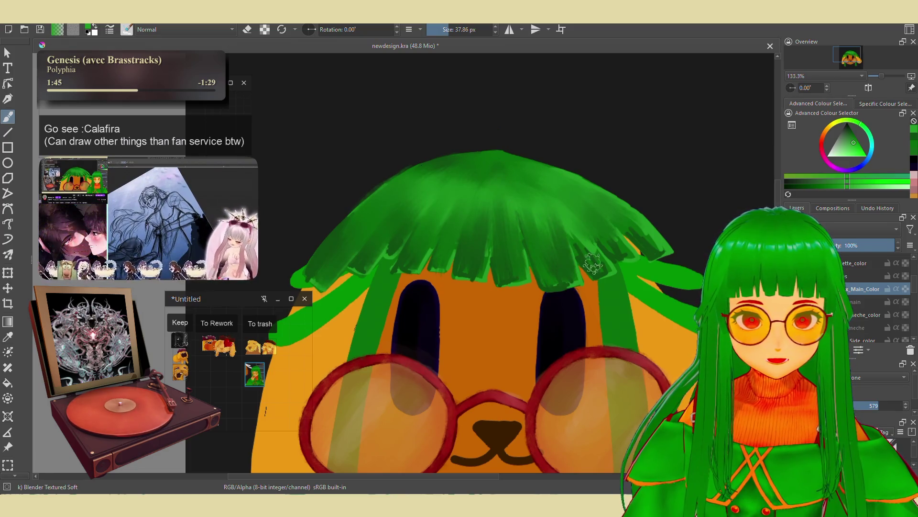
left_click_drag(569, 220, 624, 256)
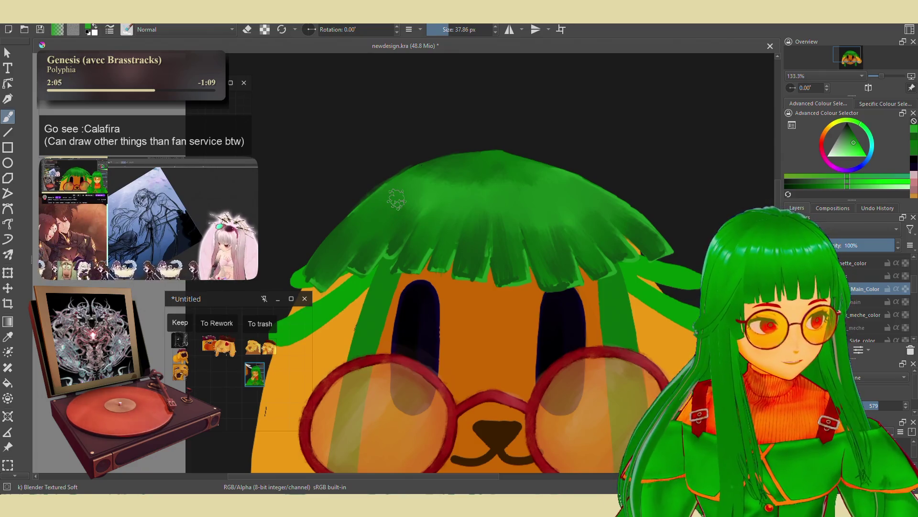
Make the brush much smaller from the pop-up palette.
key("2")
key("1")
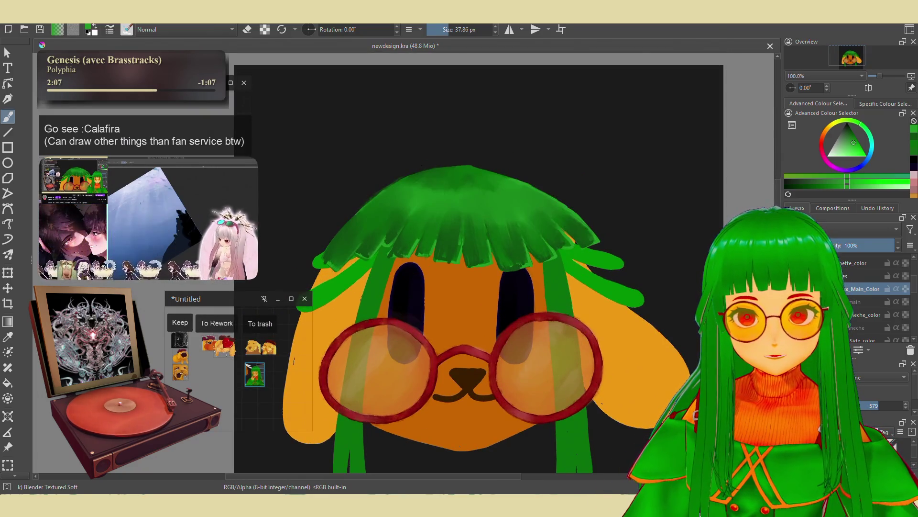
right_click(419, 266)
left_click(443, 30)
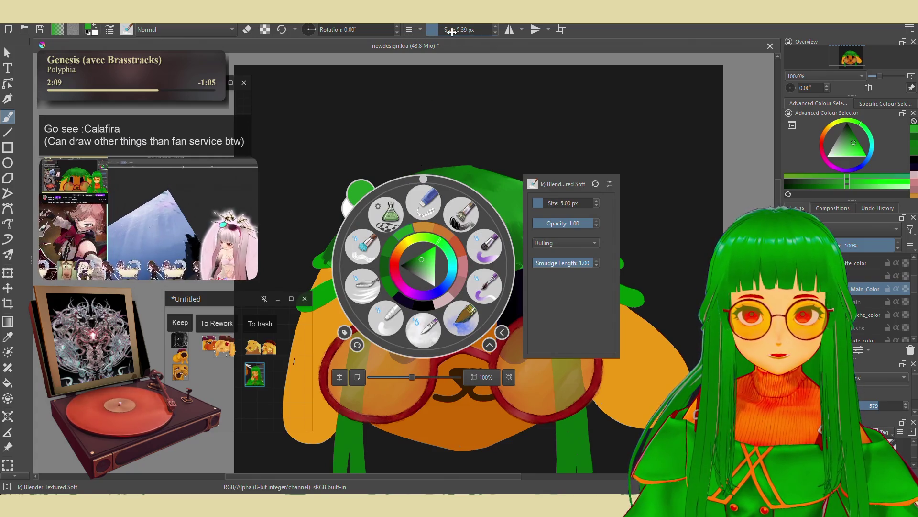
Cancel the close prompt, fit the page, and save the drawing as newdesign.kra.
key("ctrl+w")
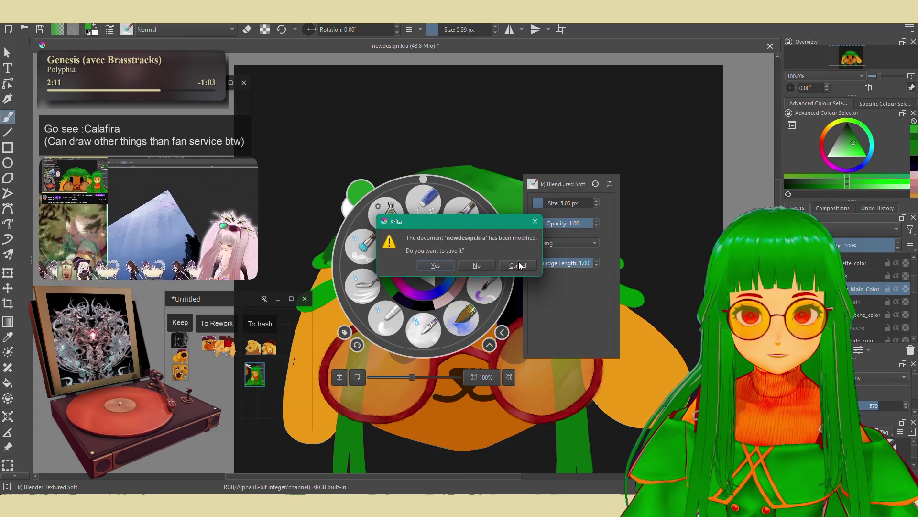
left_click(520, 266)
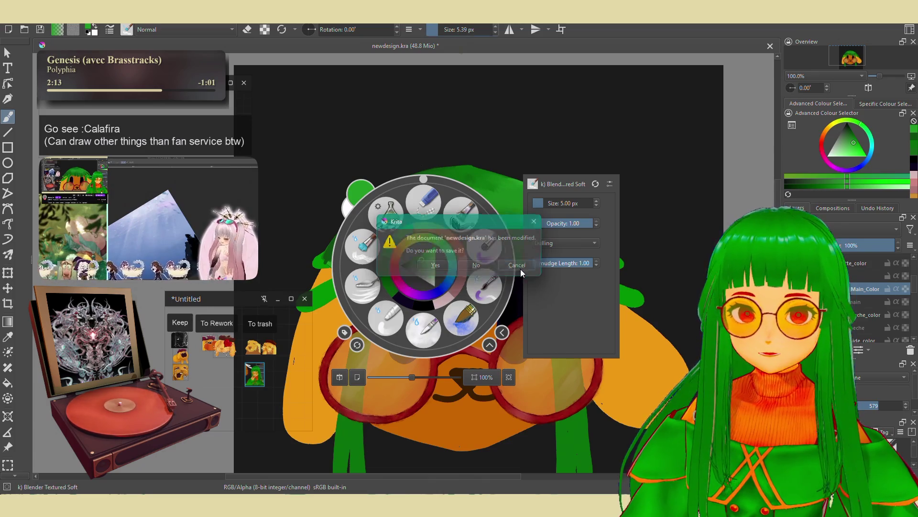
key("2")
key("ctrl+s")
scroll(394, 154, "up", 2)
Set the brush to about 8.55 px and dab blended colour onto the hair above the eyes.
mouse_move(495, 69)
left_mouse_down()
mouse_move(451, 53)
mouse_move(440, 33)
left_mouse_up()
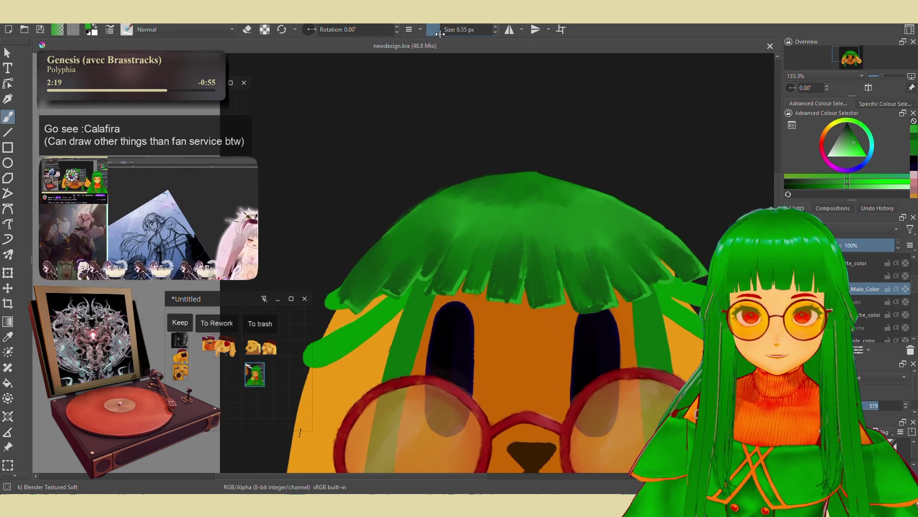
left_click_drag(455, 170, 503, 159)
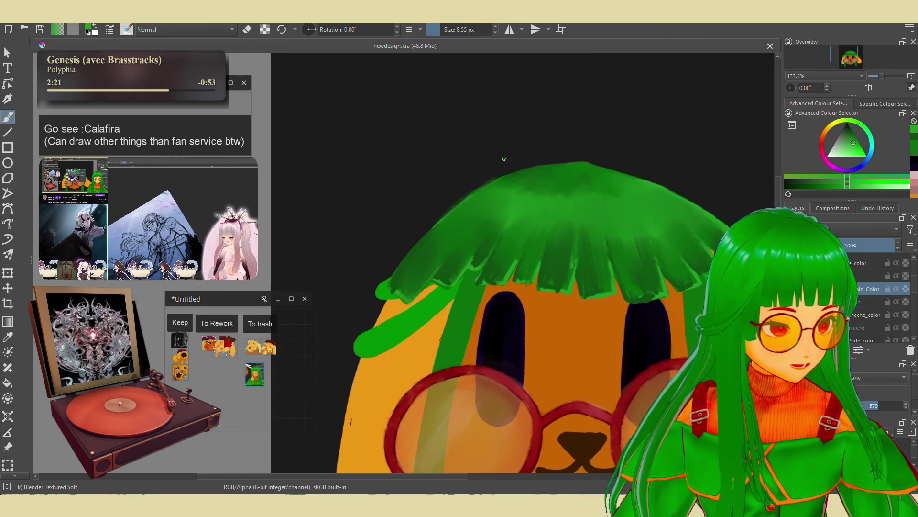
left_click(419, 289)
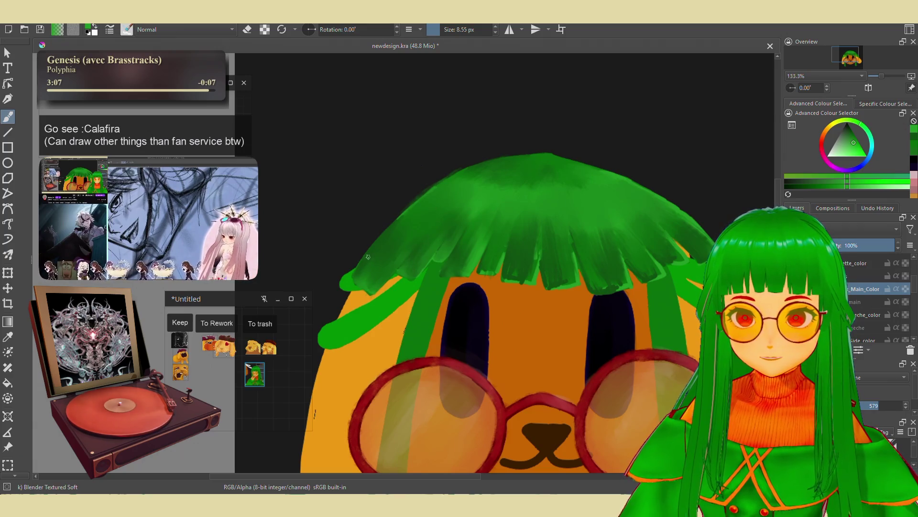
Blend the green hair from crown to fringe tips, then return the view to 100%.
left_click_drag(472, 195, 415, 213)
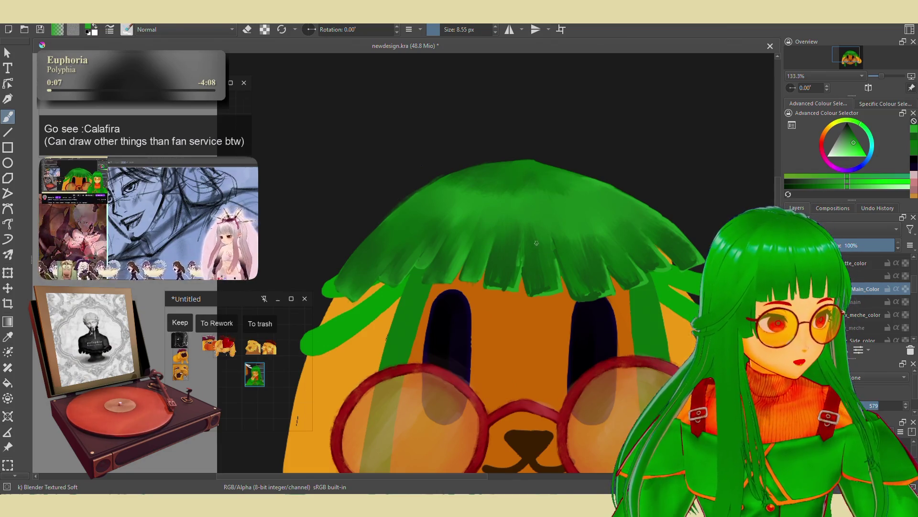
left_click_drag(532, 279, 487, 279)
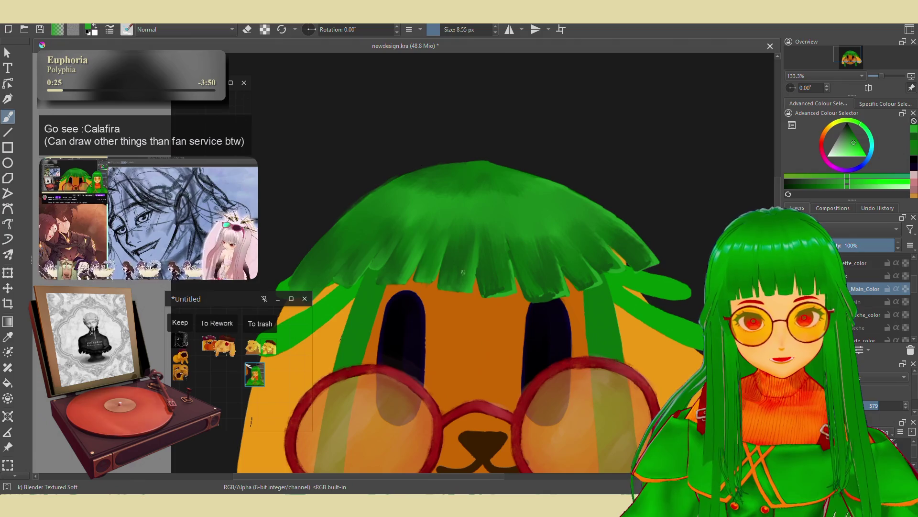
left_click_drag(482, 276, 458, 248)
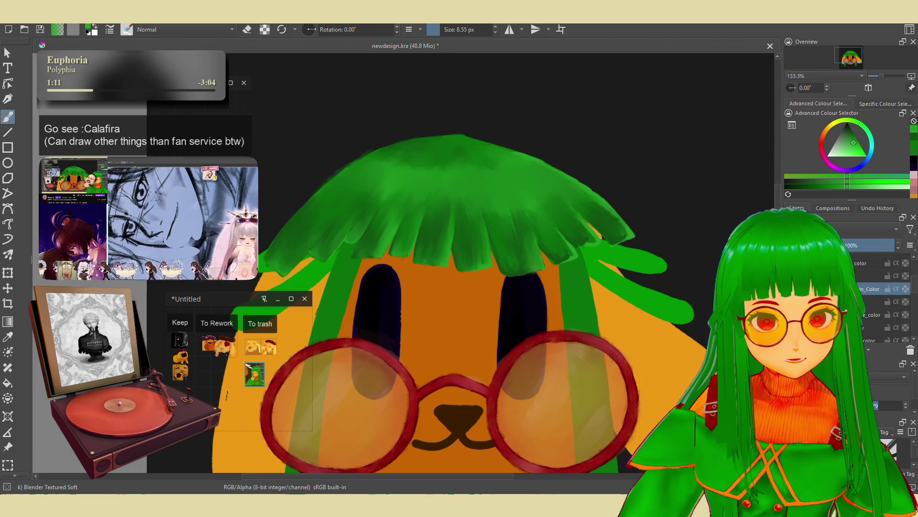
scroll(526, 220, "up", 2)
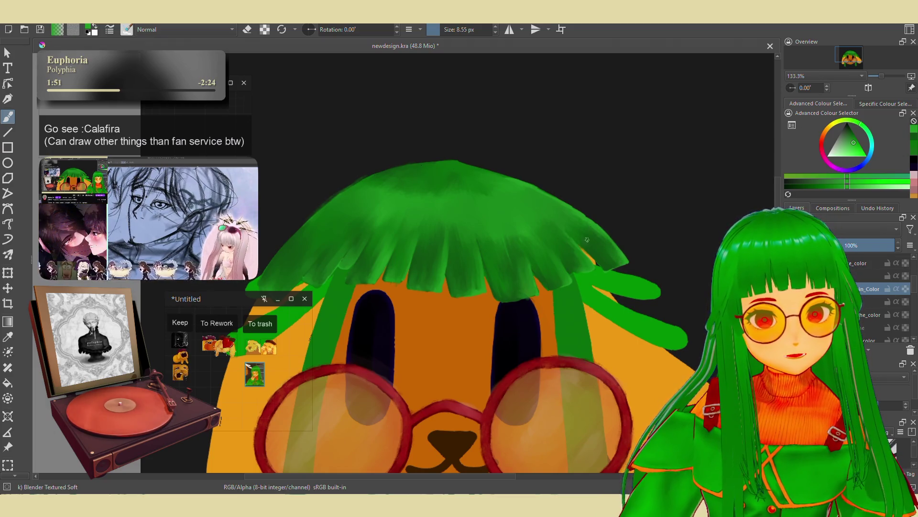
left_click_drag(421, 209, 492, 169)
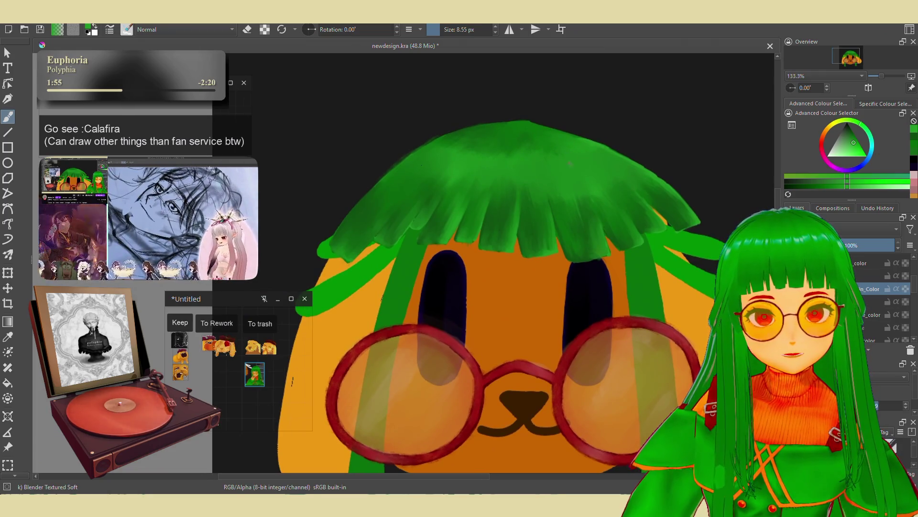
key("minus")
key("minus")
key("minus")
key("minus")
key("equal")
key("1")
scroll(527, 285, "up", 5)
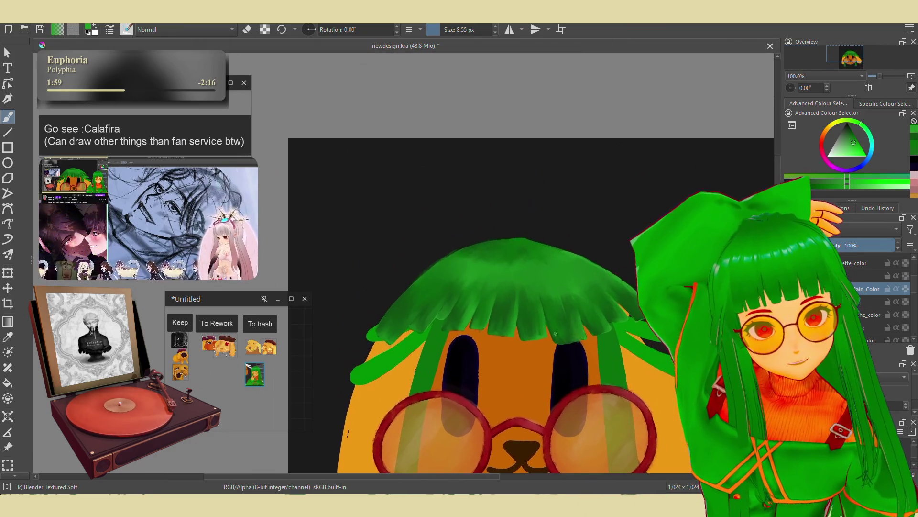
Switch to the 'j) WaterC Water-Pattern' brush at 57.91 px, zoomed in on the hair top.
right_click(528, 285)
left_click(528, 361)
key("2")
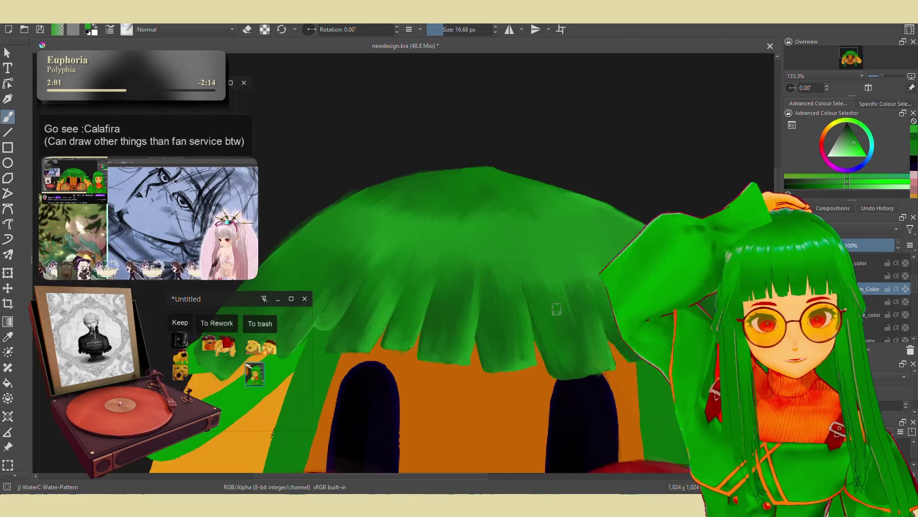
left_click_drag(448, 30, 453, 30)
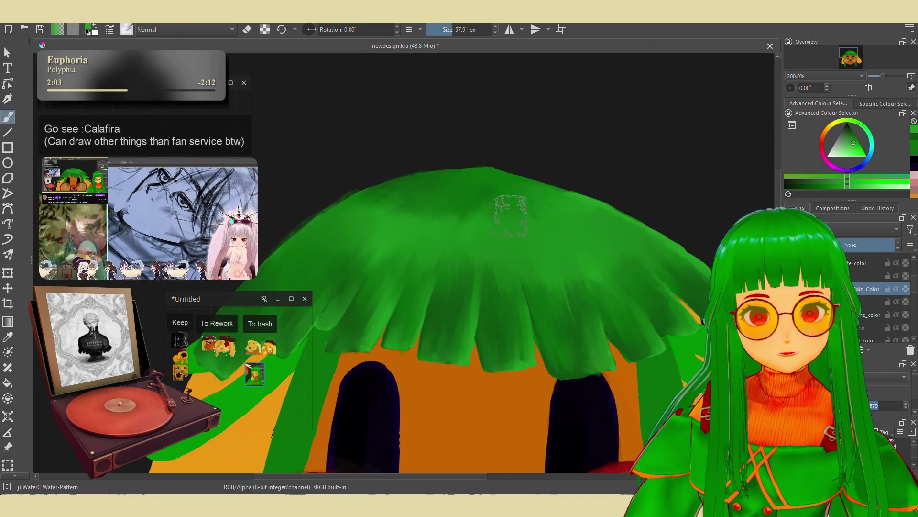
Paint speckled watercolour texture along the upper-left and left edges of the green hair.
mouse_move(392, 207)
left_mouse_down()
mouse_move(395, 229)
mouse_move(378, 208)
mouse_move(483, 201)
left_mouse_up()
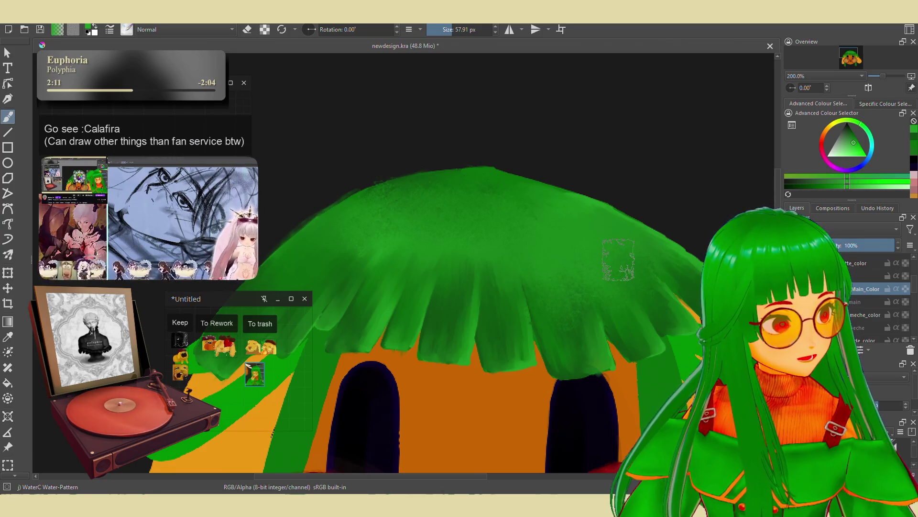
scroll(618, 260, "down", 2)
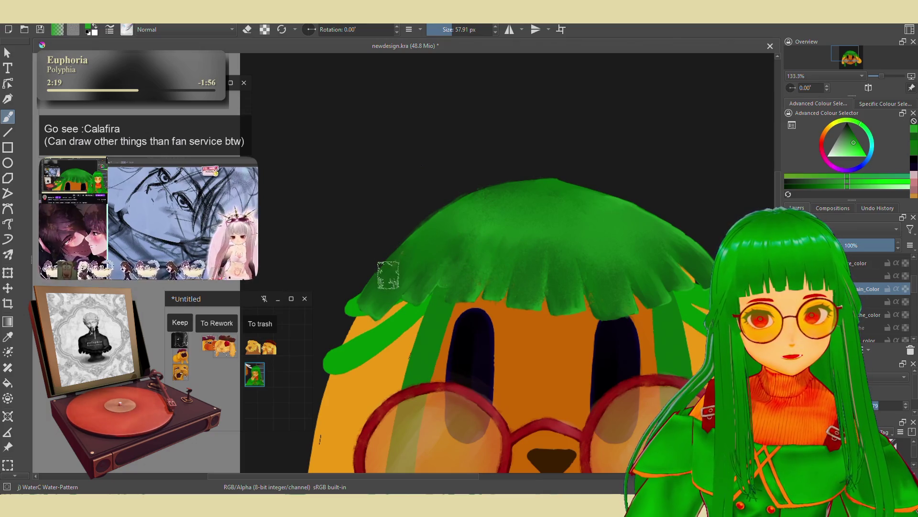
left_click_drag(388, 274, 366, 296)
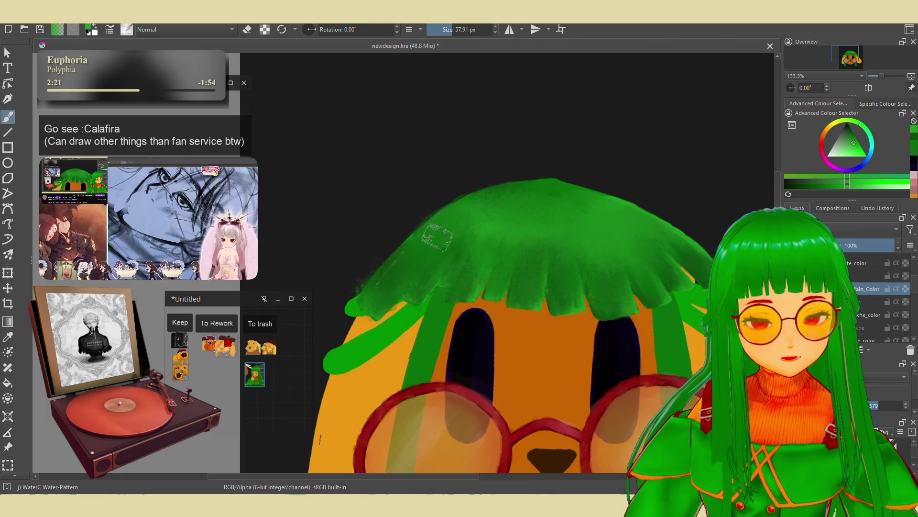